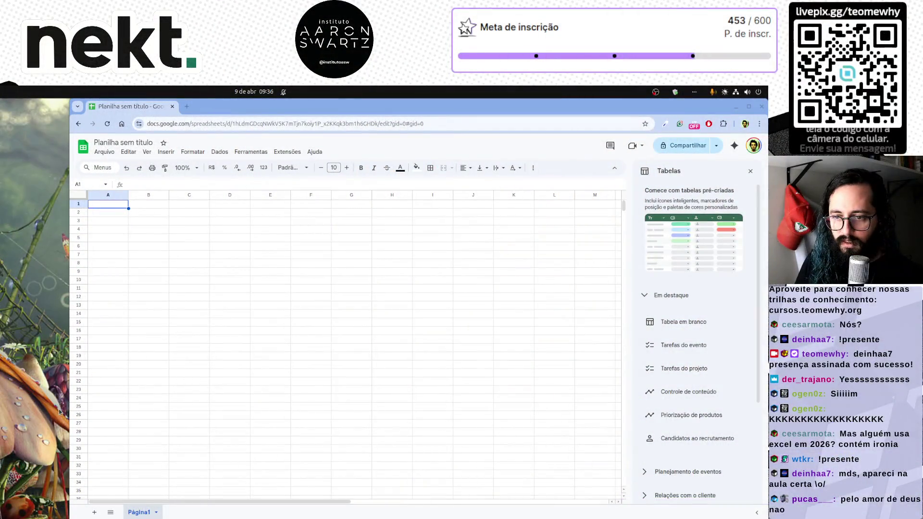
Maximize the spreadsheet window and close the Tabelas side panel, leaving the blank sheet.
{"action": "key", "text": "super+Up"}
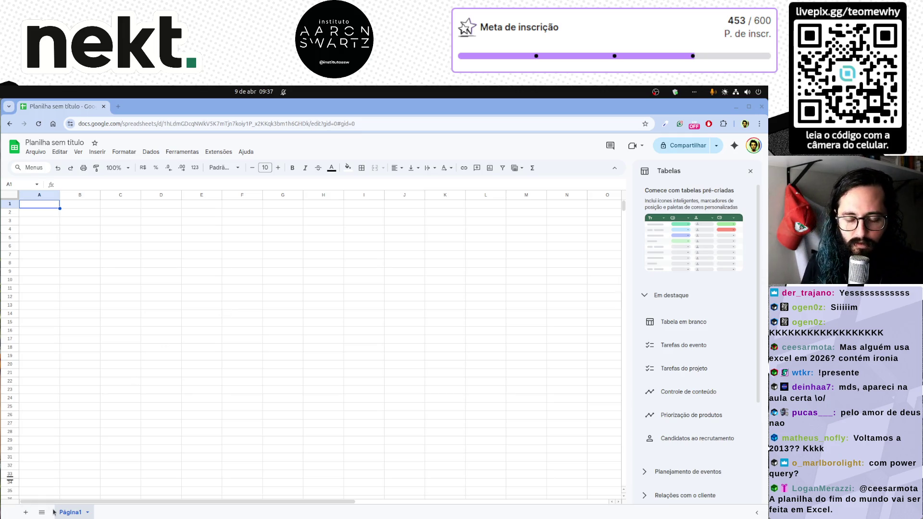
{"action": "left_click", "coordinate": [215, 508]}
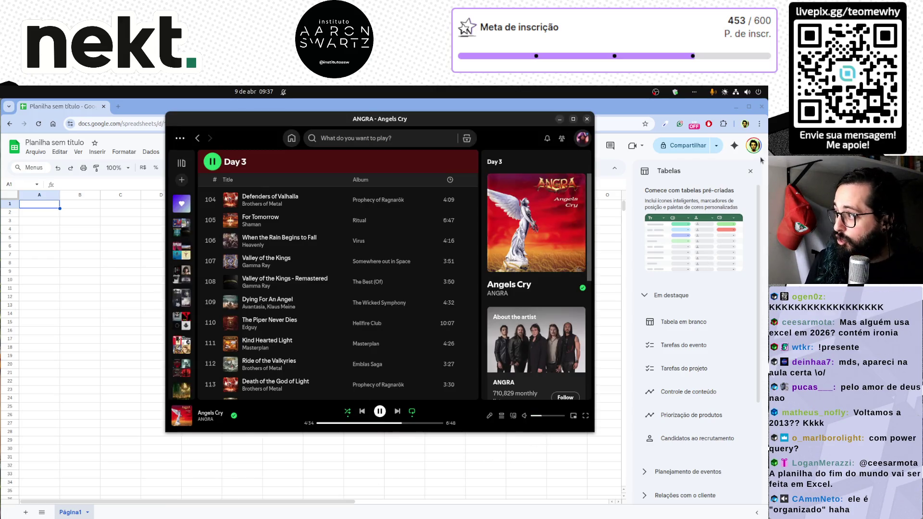
{"action": "left_click", "coordinate": [750, 171]}
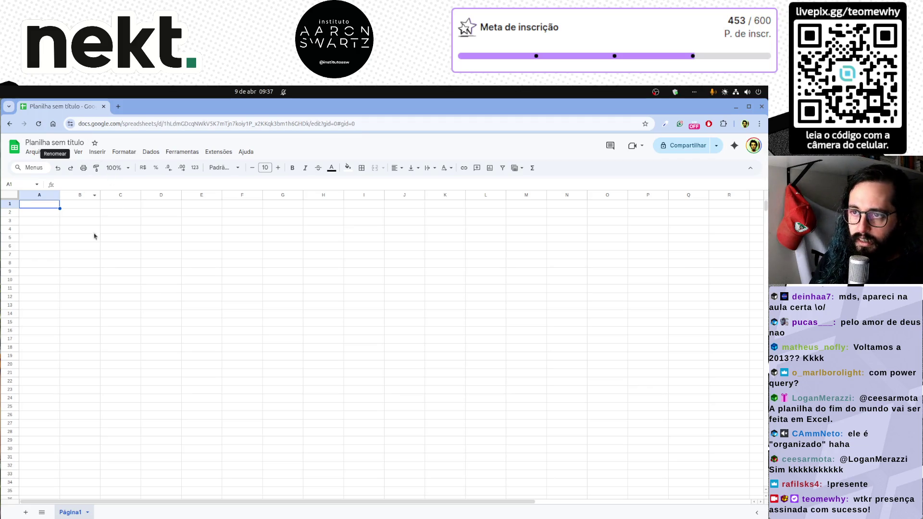
{"action": "left_click", "coordinate": [106, 256]}
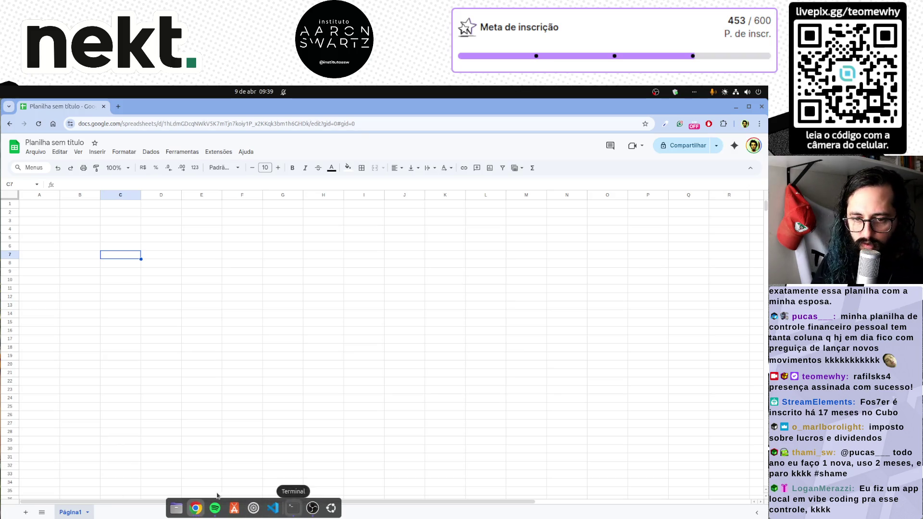
Open a new blank Chrome tab beside the spreadsheet and toggle between the two tabs.
{"action": "left_click", "coordinate": [118, 106]}
{"action": "left_click", "coordinate": [137, 124]}
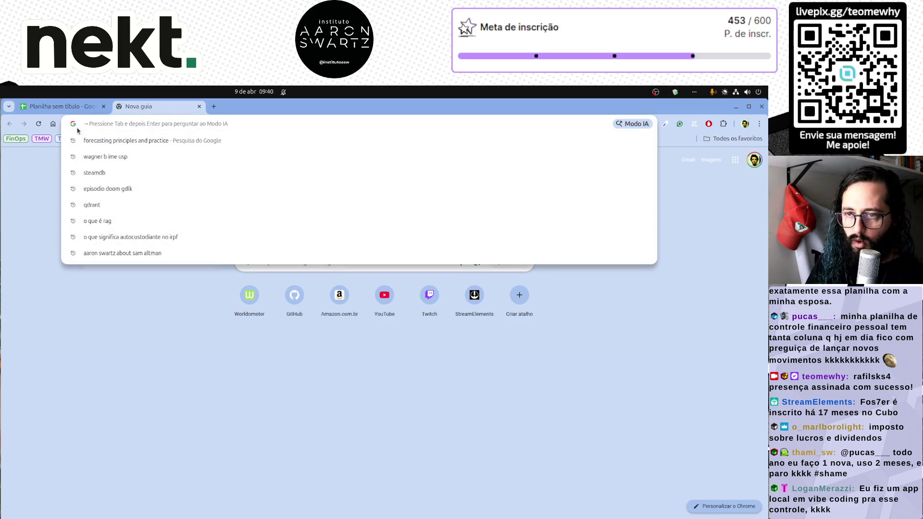
{"action": "left_click", "coordinate": [72, 109]}
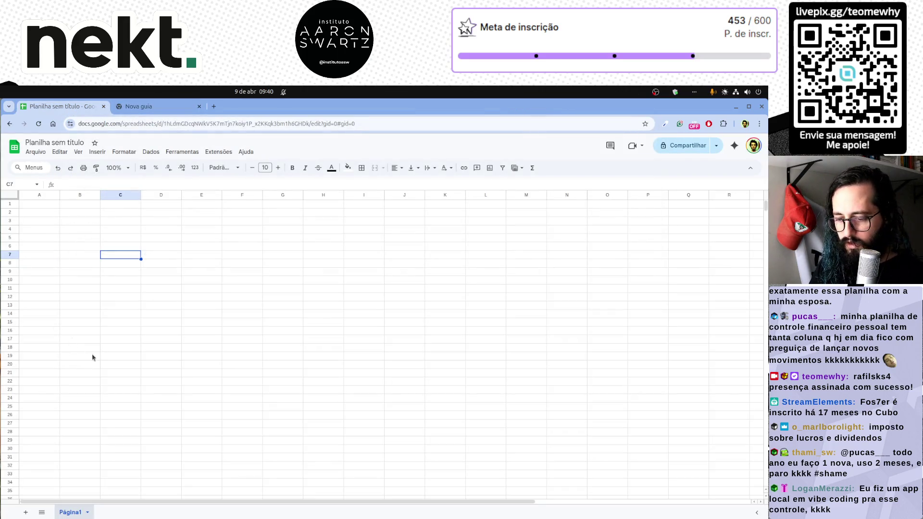
{"action": "left_click", "coordinate": [177, 325]}
{"action": "left_click", "coordinate": [146, 108]}
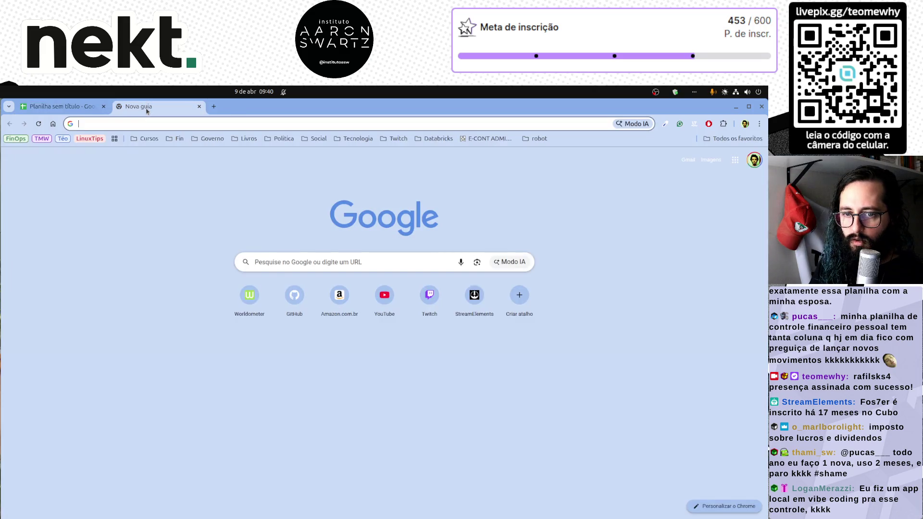
Leave the new tab's address bar and return to the Planilha sem título spreadsheet tab.
{"action": "left_click", "coordinate": [125, 125]}
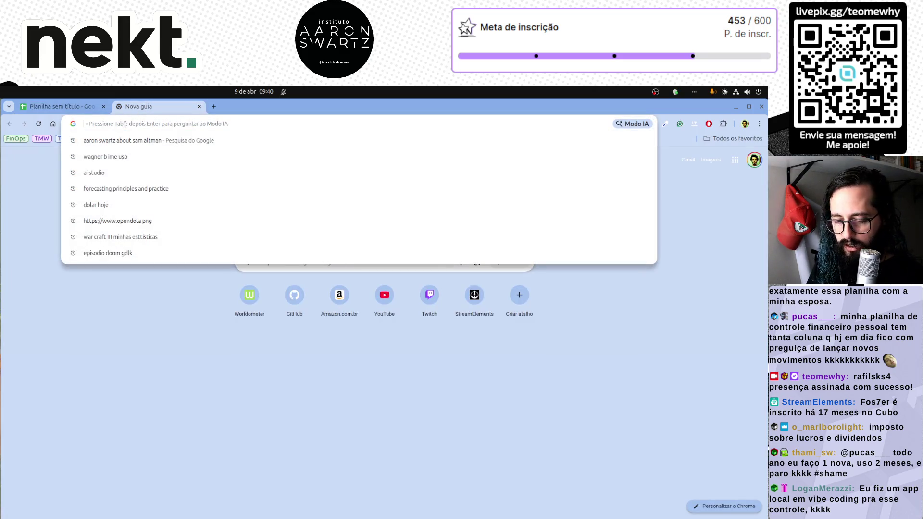
{"action": "left_click", "coordinate": [83, 490]}
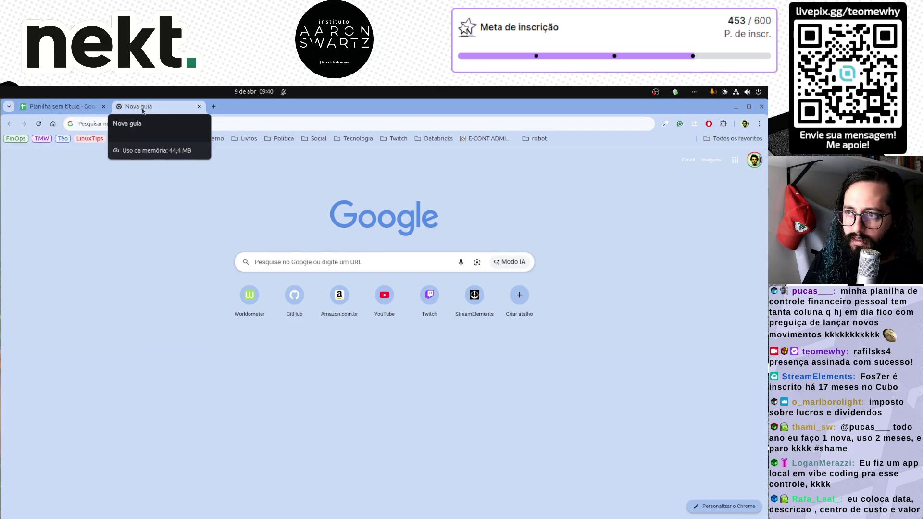
{"action": "left_click", "coordinate": [114, 123]}
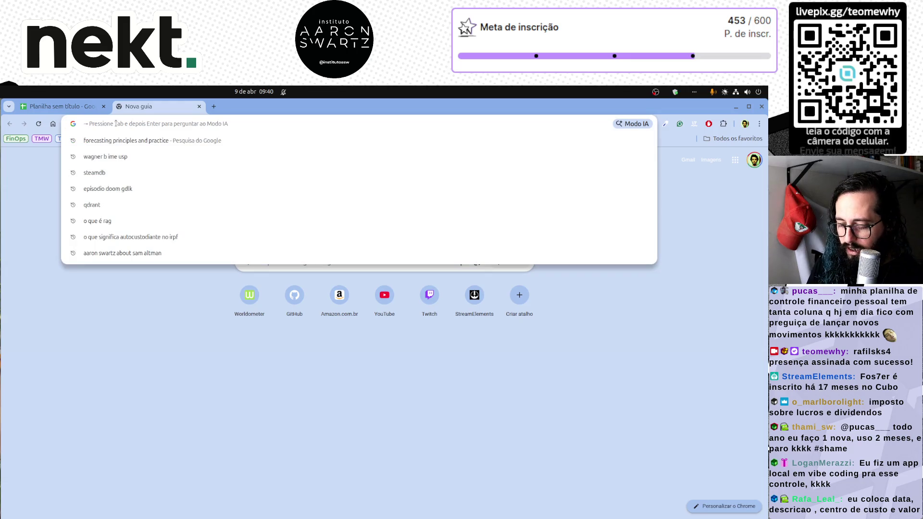
{"action": "key", "text": "ctrl+shift+Tab"}
{"action": "left_click", "coordinate": [115, 168]}
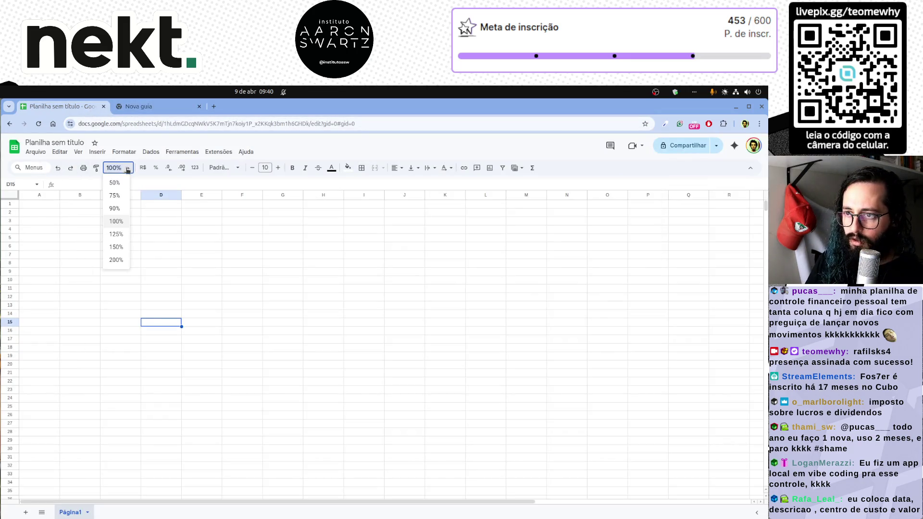
Set zoom to 200% and enter Fármacia, 2026/04/01 and 40 in cells A2:C2.
{"action": "left_click", "coordinate": [118, 260]}
{"action": "left_click", "coordinate": [76, 229]}
{"action": "type", "text": "Fármacia"}
{"action": "key", "text": "Return"}
{"action": "key", "text": "Up"}
{"action": "key", "text": "Right"}
{"action": "type", "text": "2026/04/01"}
{"action": "key", "text": "Tab"}
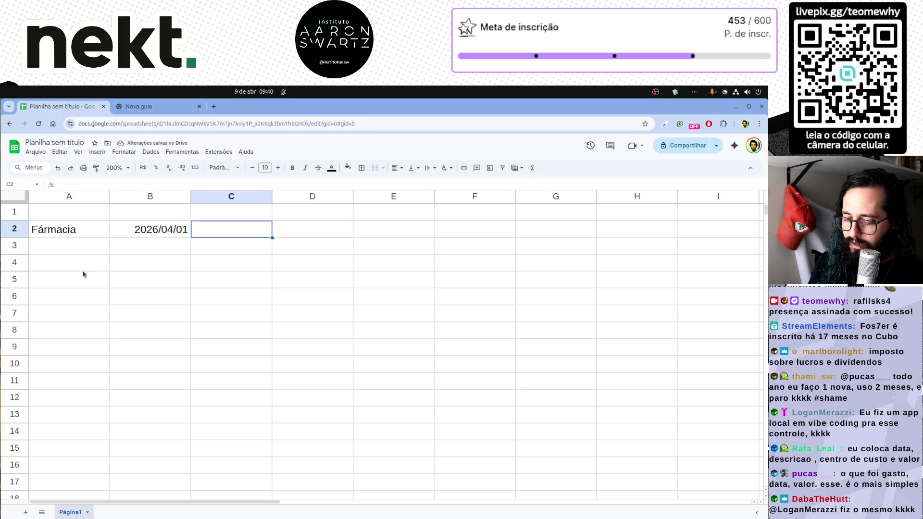
{"action": "type", "text": "40"}
{"action": "key", "text": "Return"}
{"action": "key", "text": "Up"}
Format the C2 amount as R$ currency, showing R$ 40,00.
{"action": "left_click", "coordinate": [143, 168]}
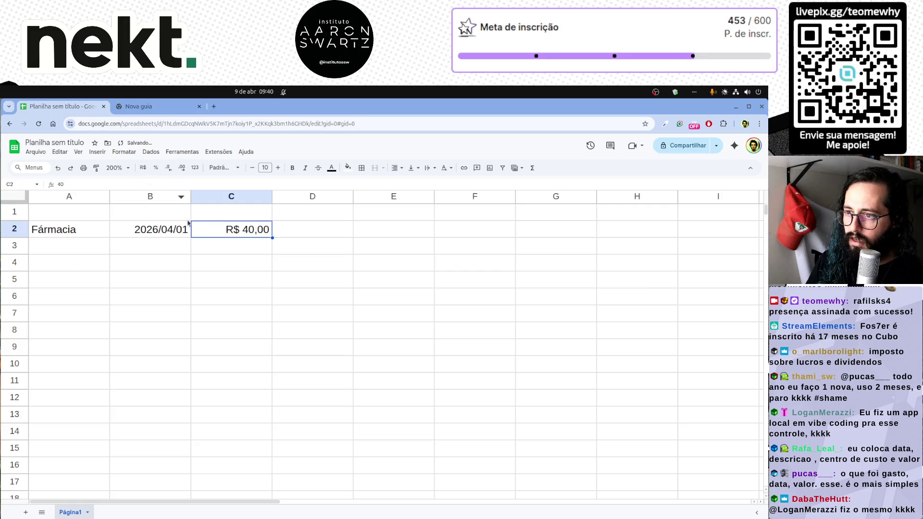
{"action": "left_click", "coordinate": [295, 231]}
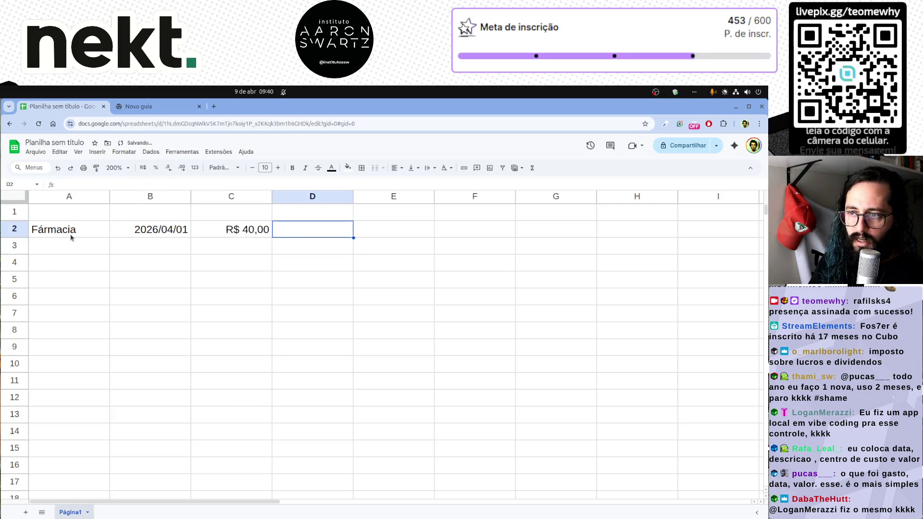
{"action": "left_click_drag", "start_coordinate": [71, 236], "coordinate": [220, 244]}
{"action": "left_click", "coordinate": [253, 268]}
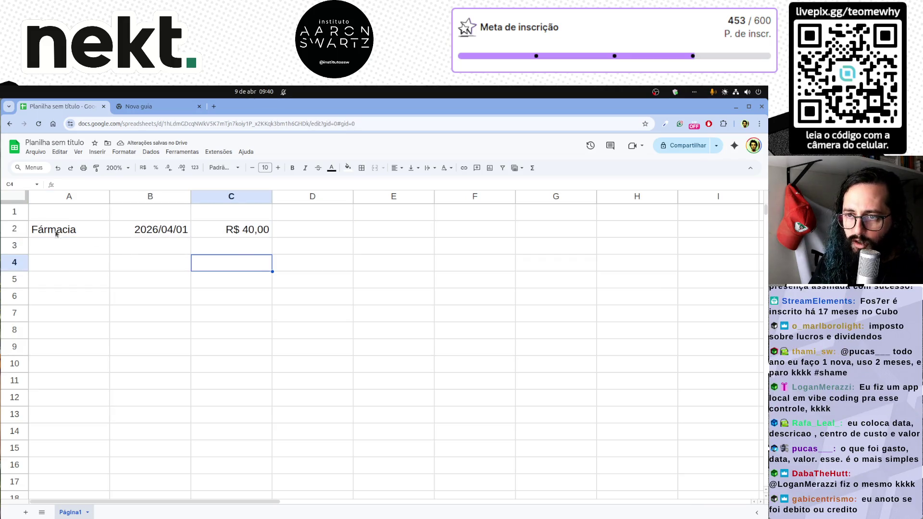
{"action": "left_click_drag", "start_coordinate": [43, 225], "coordinate": [224, 232]}
{"action": "left_click", "coordinate": [215, 316]}
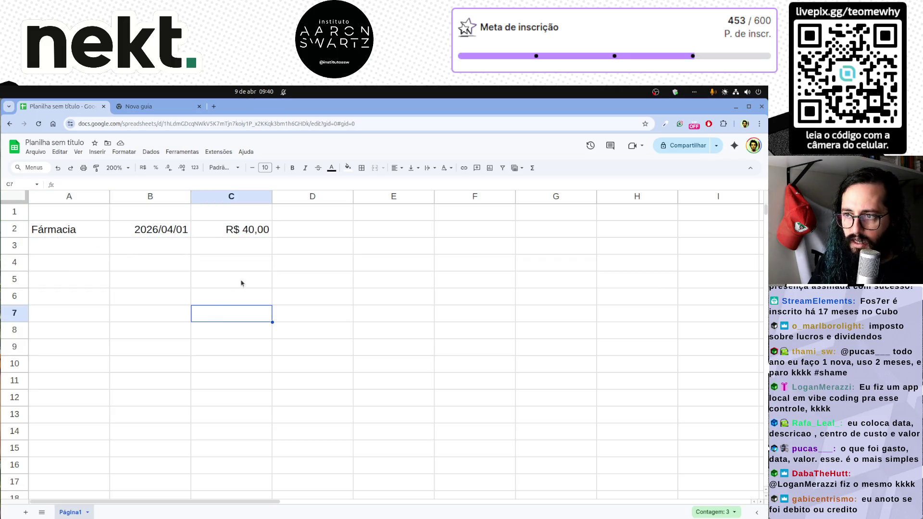
{"action": "left_click", "coordinate": [297, 232]}
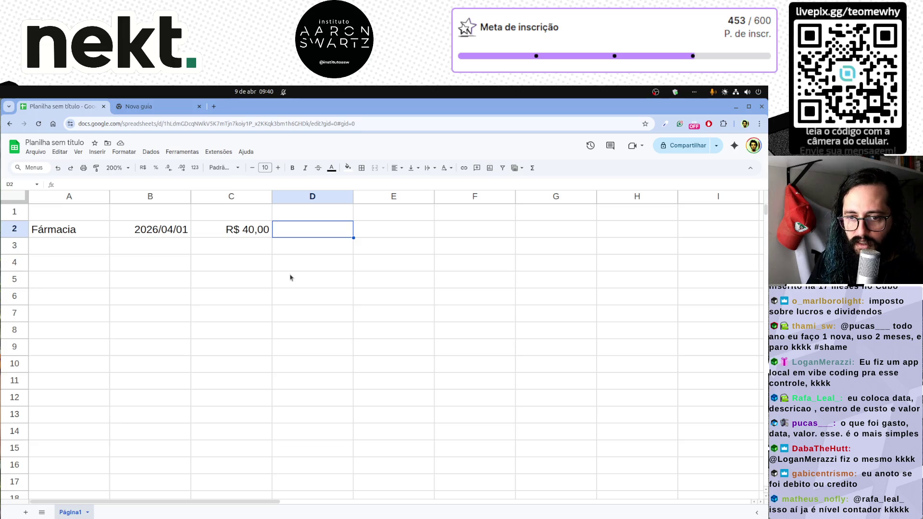
Review the first expense row by selecting A2:C2 and each of its cells.
{"action": "left_click", "coordinate": [269, 286]}
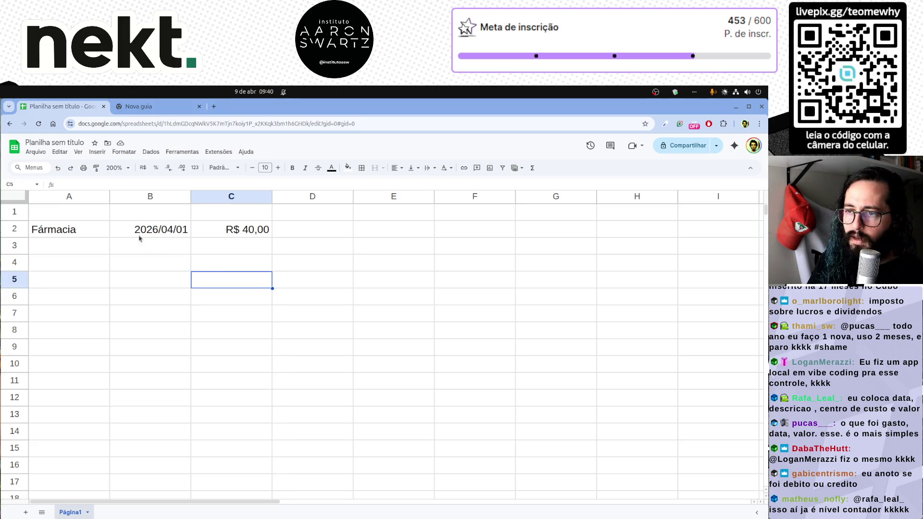
{"action": "left_click_drag", "start_coordinate": [57, 231], "coordinate": [238, 231]}
{"action": "left_click", "coordinate": [242, 248]}
{"action": "left_click_drag", "start_coordinate": [68, 232], "coordinate": [268, 229]}
{"action": "left_click", "coordinate": [241, 246]}
{"action": "left_click", "coordinate": [63, 232]}
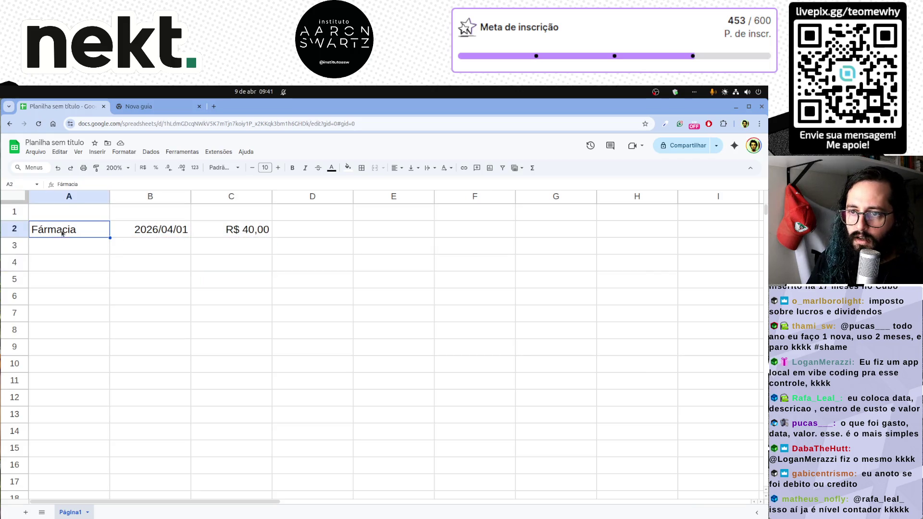
{"action": "left_click", "coordinate": [172, 229]}
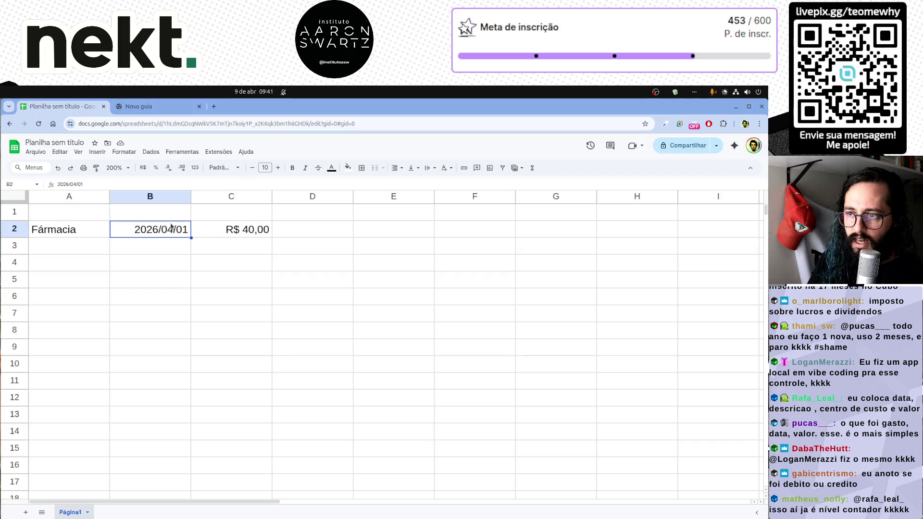
{"action": "left_click", "coordinate": [246, 231]}
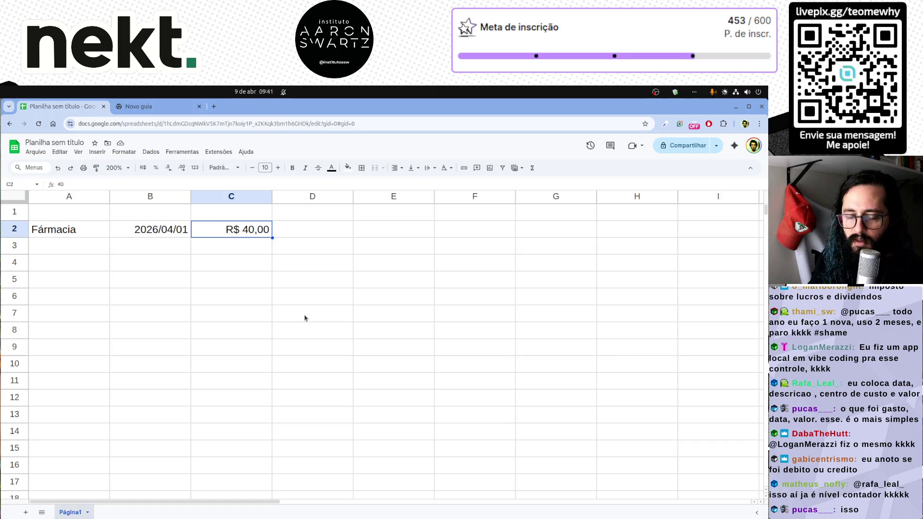
Enter Restaurante in row 3, reusing the B2 date changed to 2026/04/07, with amount 75.
{"action": "left_click_drag", "start_coordinate": [72, 229], "coordinate": [212, 231]}
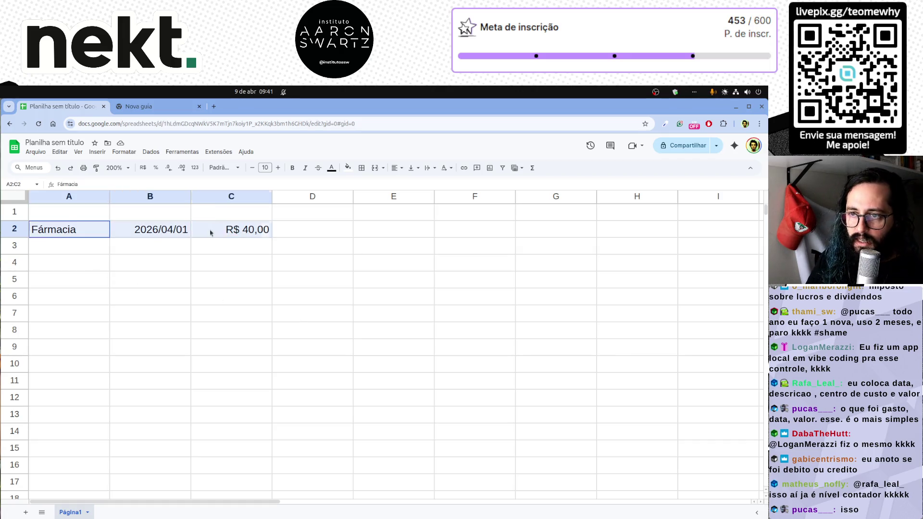
{"action": "left_click", "coordinate": [78, 249]}
{"action": "type", "text": "Restauranrete"}
{"action": "key", "text": "Tab"}
{"action": "key", "text": "Up"}
{"action": "key", "text": "ctrl+c"}
{"action": "key", "text": "Down"}
{"action": "key", "text": "ctrl+v"}
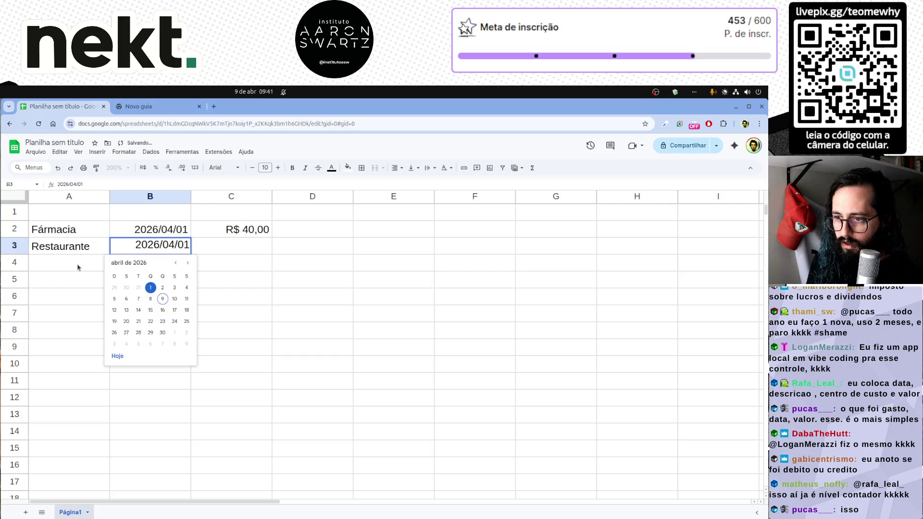
{"action": "left_click", "coordinate": [138, 299]}
{"action": "key", "text": "Tab"}
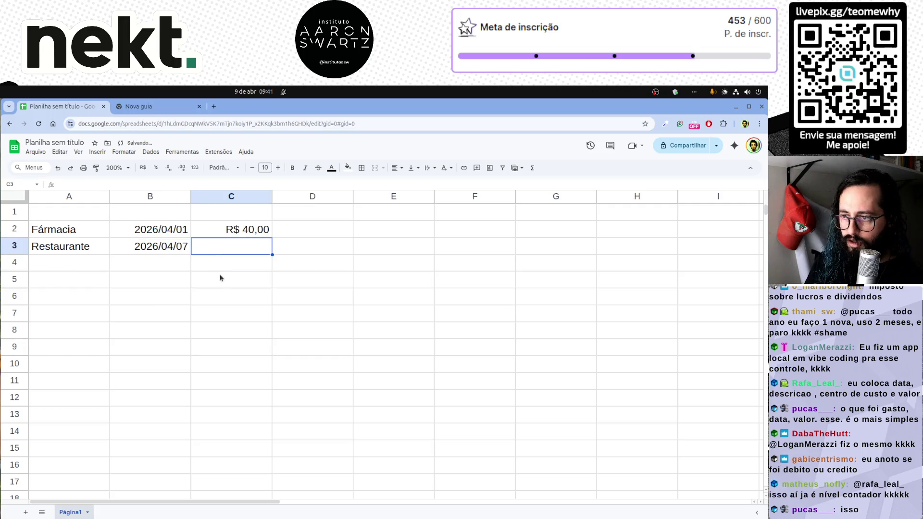
{"action": "type", "text": "75"}
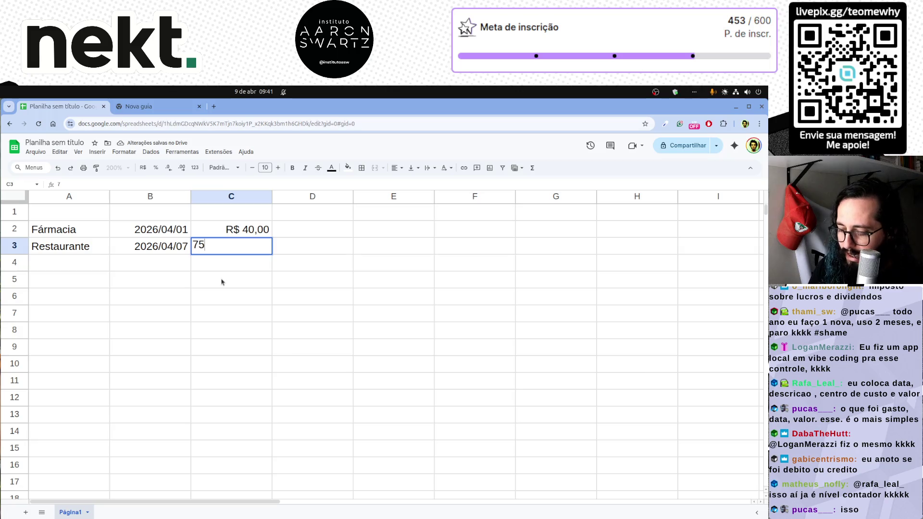
{"action": "key", "text": "Return"}
{"action": "key", "text": "Up"}
{"action": "key", "text": "Up"}
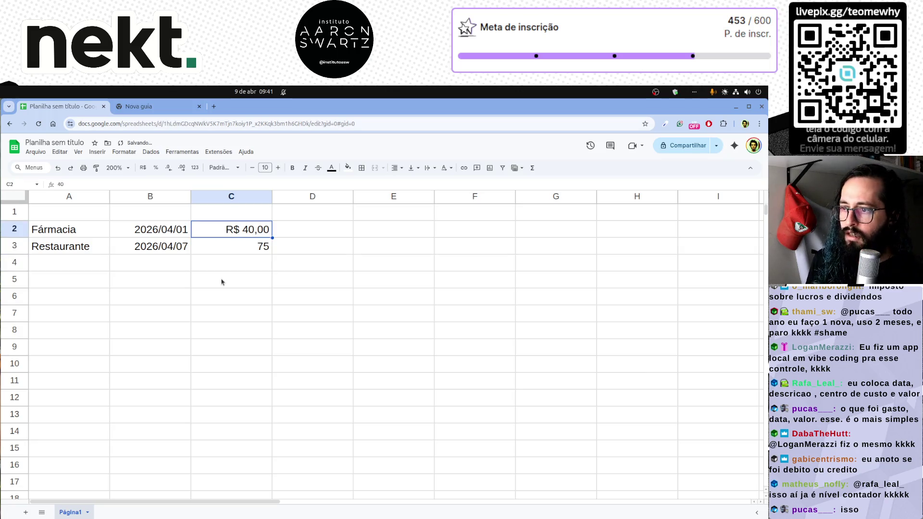
Format the C3 amount as R$ currency, showing R$ 75,00.
{"action": "left_click", "coordinate": [225, 243]}
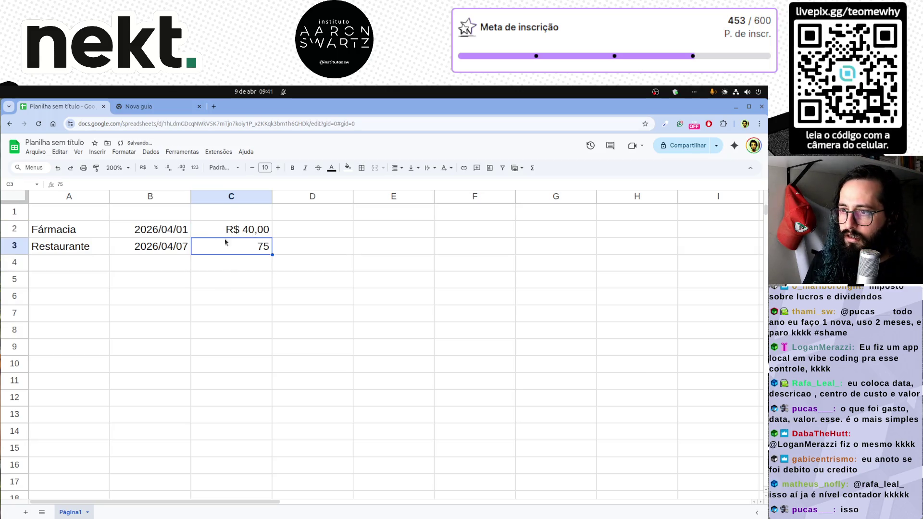
{"action": "left_click", "coordinate": [142, 168]}
{"action": "left_click", "coordinate": [152, 279]}
{"action": "left_click_drag", "start_coordinate": [69, 262], "coordinate": [242, 313]}
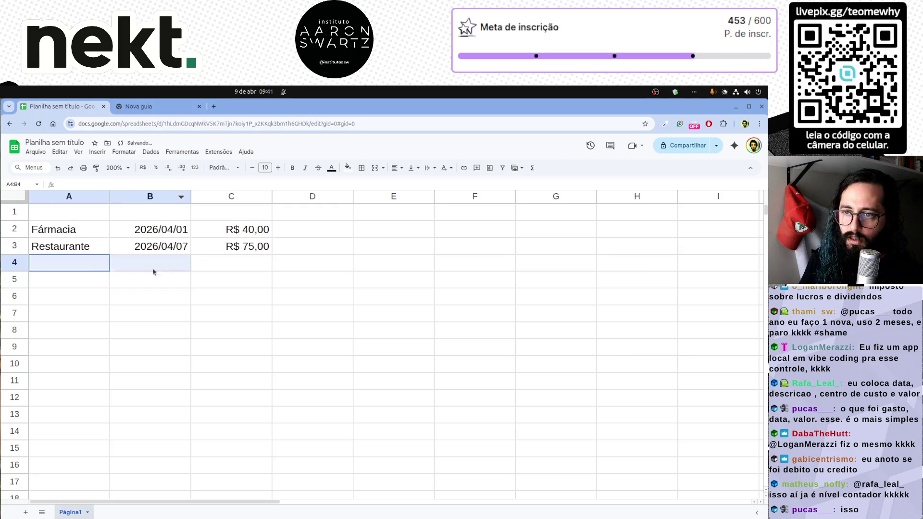
{"action": "left_click", "coordinate": [242, 350]}
{"action": "left_click_drag", "start_coordinate": [44, 229], "coordinate": [292, 262]}
{"action": "left_click", "coordinate": [152, 296]}
Enter Steam, 2026/03/24 and 100 in row 4 and format the amount as R$ 100,00.
{"action": "left_click", "coordinate": [58, 262]}
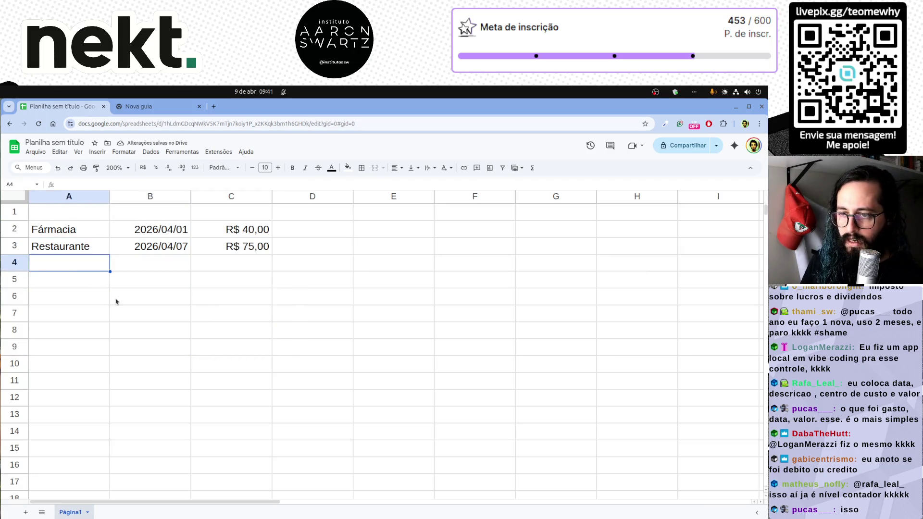
{"action": "type", "text": "Steam"}
{"action": "key", "text": "Tab"}
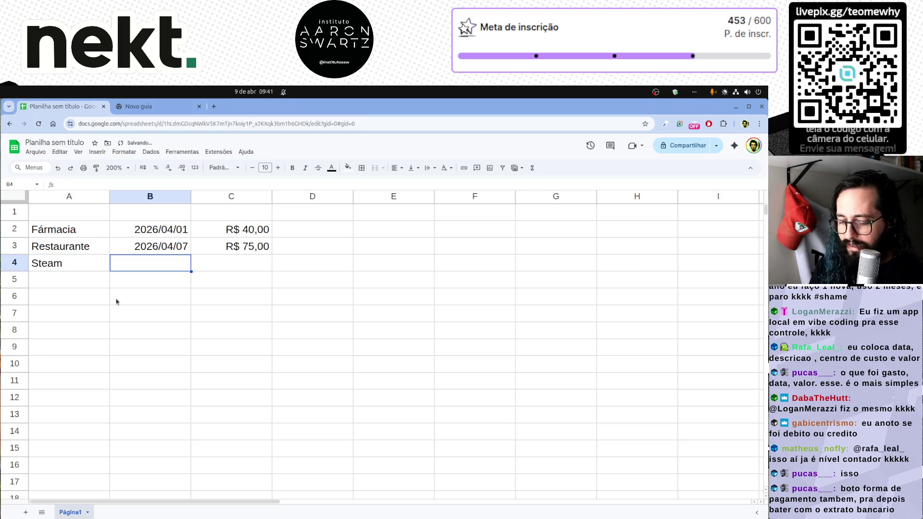
{"action": "type", "text": "2026"}
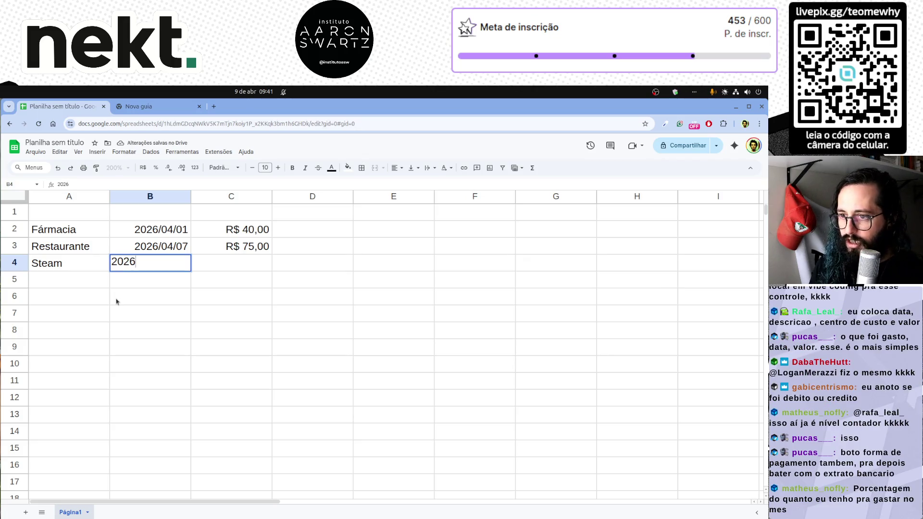
{"action": "type", "text": "/03/24"}
{"action": "key", "text": "Tab"}
{"action": "key", "text": "Up"}
{"action": "key", "text": "Down"}
{"action": "type", "text": "100"}
{"action": "key", "text": "Return"}
{"action": "key", "text": "Up"}
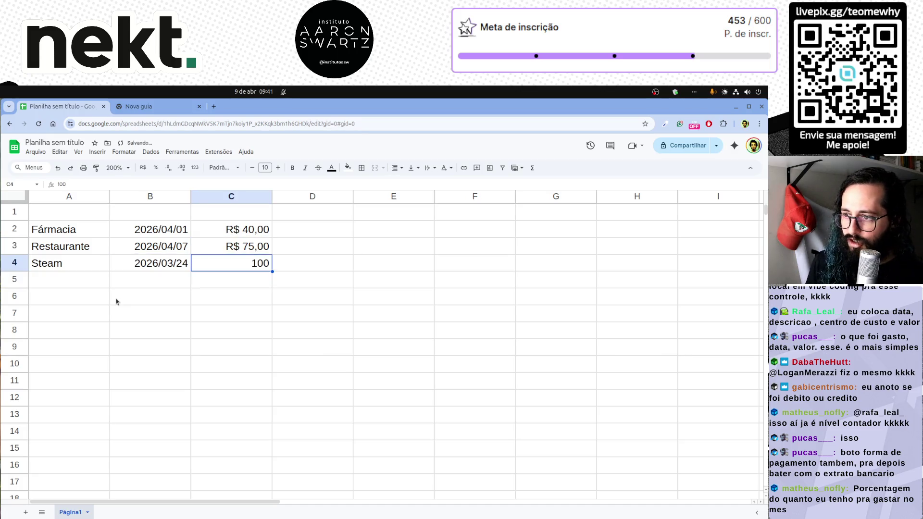
{"action": "left_click", "coordinate": [232, 312]}
{"action": "left_click_drag", "start_coordinate": [67, 211], "coordinate": [246, 293]}
{"action": "left_click", "coordinate": [245, 292]}
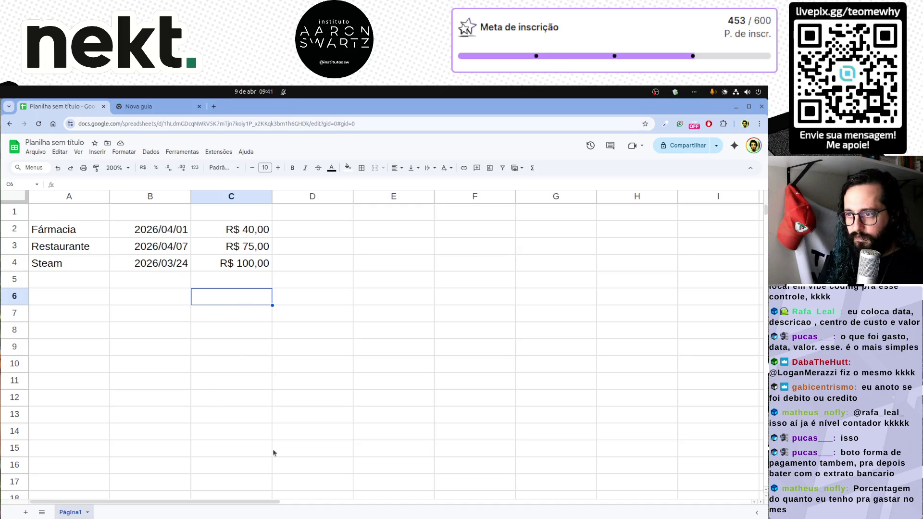
{"action": "left_click_drag", "start_coordinate": [80, 329], "coordinate": [254, 412]}
Enter Aluguel, 2026/04/01 and 1600 in row 6 and format the amount as R$ 1.600,00.
{"action": "left_click", "coordinate": [245, 415]}
{"action": "left_click_drag", "start_coordinate": [147, 346], "coordinate": [44, 281]}
{"action": "left_click", "coordinate": [231, 380]}
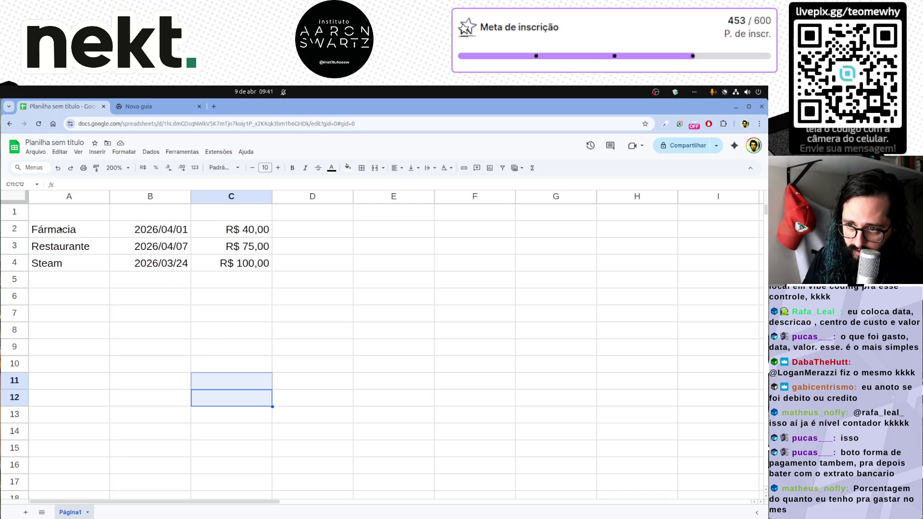
{"action": "left_click_drag", "start_coordinate": [69, 230], "coordinate": [235, 271]}
{"action": "left_click", "coordinate": [242, 362]}
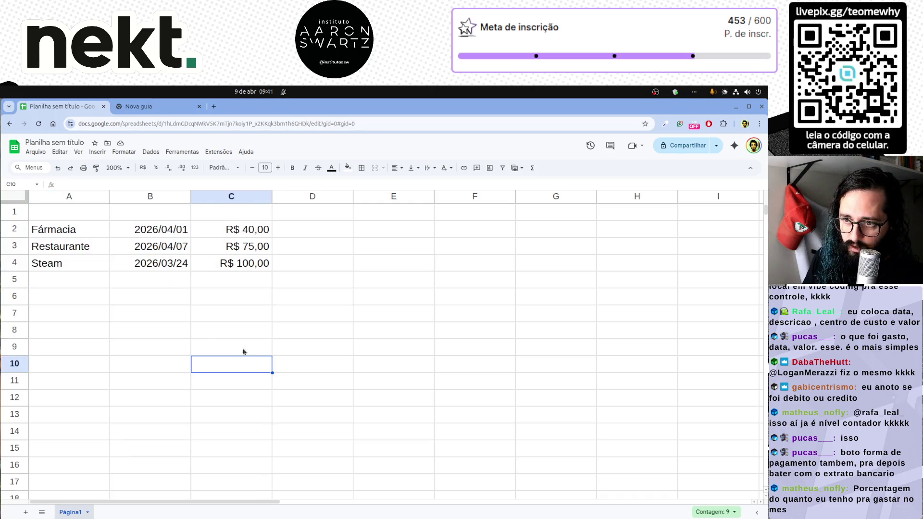
{"action": "left_click", "coordinate": [64, 303]}
{"action": "type", "text": "Aluguel"}
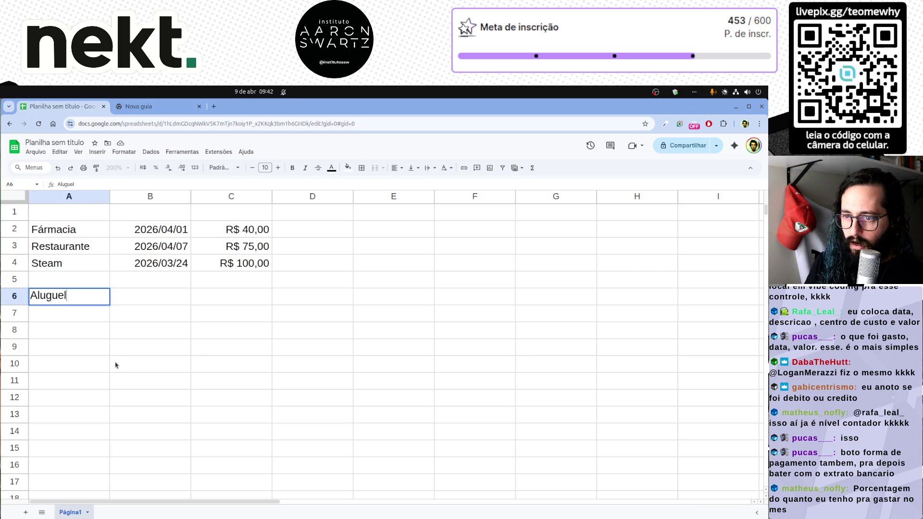
{"action": "key", "text": "Tab"}
{"action": "type", "text": "26"}
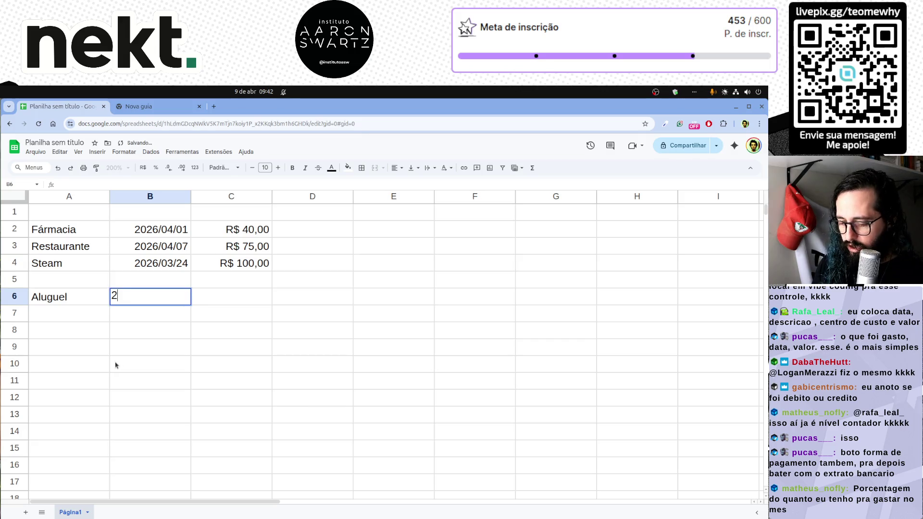
{"action": "type", "text": "/0"}
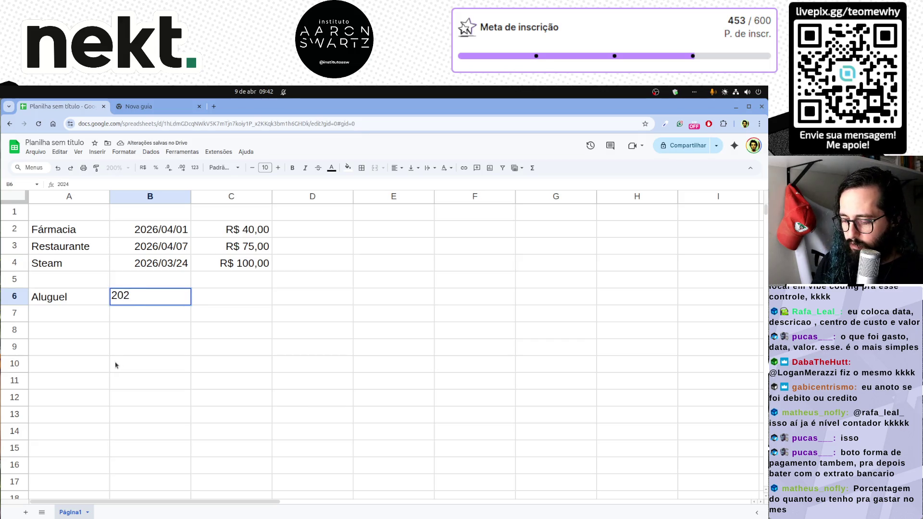
{"action": "type", "text": "4/01"}
{"action": "key", "text": "Tab"}
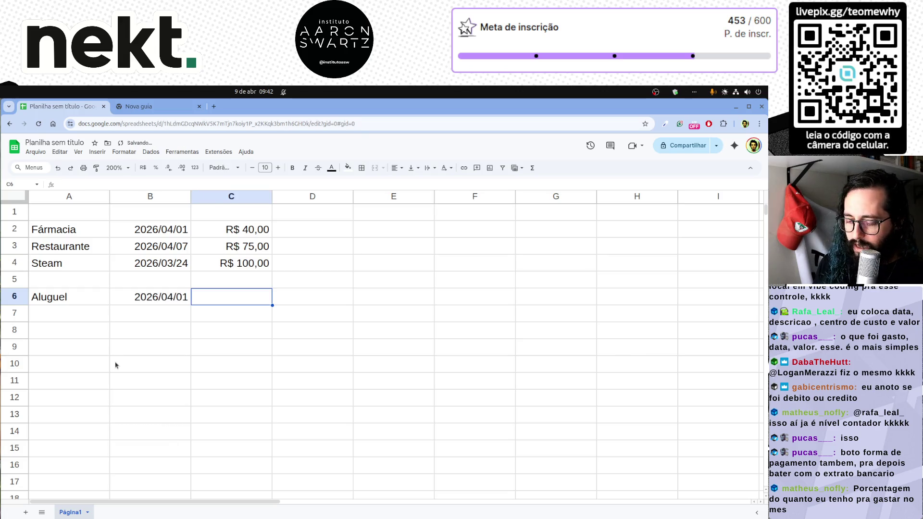
{"action": "type", "text": "1"}
{"action": "key", "text": "Left"}
{"action": "key", "text": "Left"}
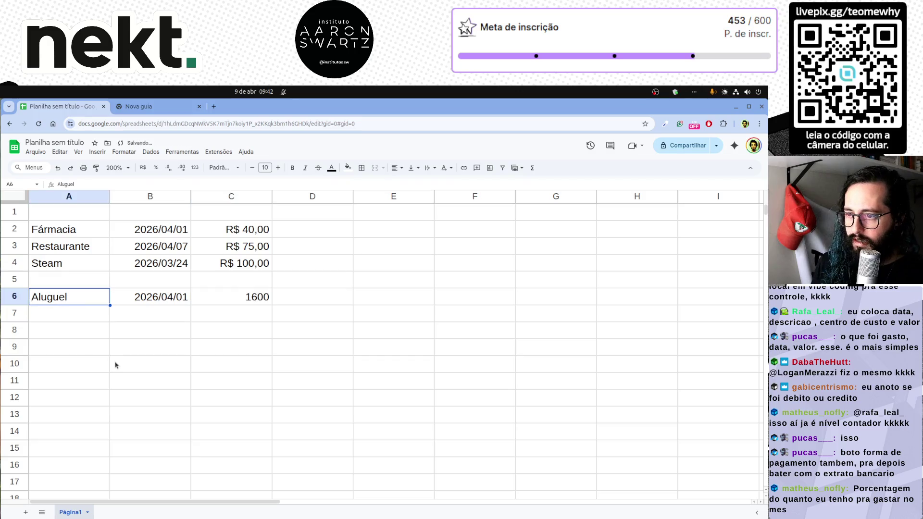
{"action": "left_click", "coordinate": [235, 299]}
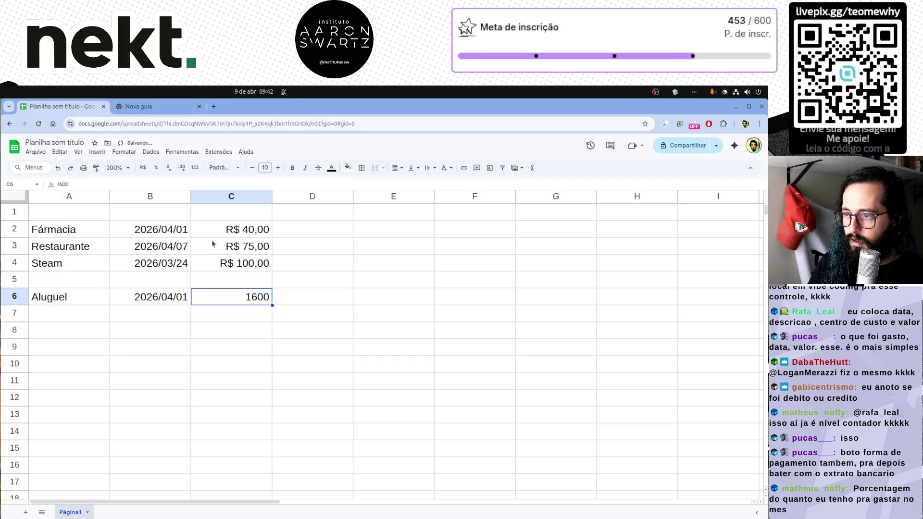
{"action": "left_click", "coordinate": [142, 167]}
Move the Aluguel row from row 6 down to row 8.
{"action": "left_click", "coordinate": [196, 350]}
{"action": "left_click", "coordinate": [69, 316]}
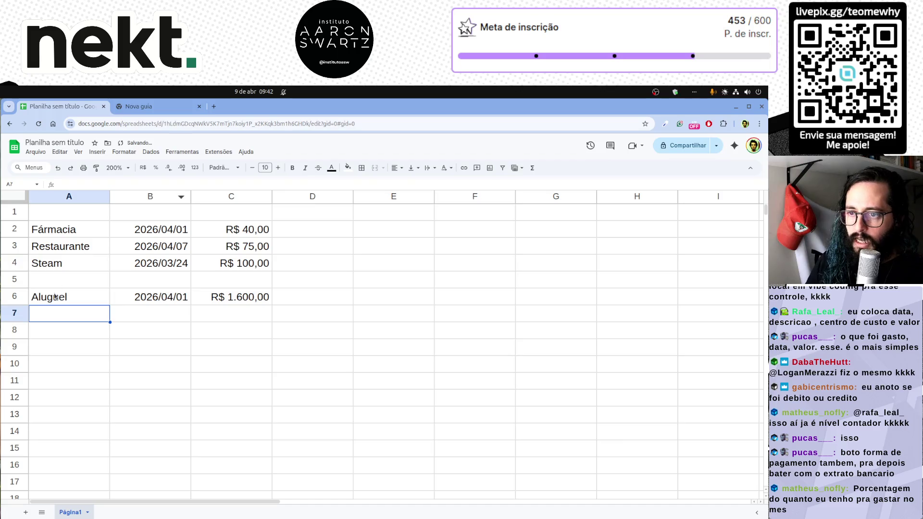
{"action": "left_click_drag", "start_coordinate": [55, 296], "coordinate": [235, 311]}
{"action": "left_click", "coordinate": [82, 327]}
{"action": "key", "text": "ctrl+v"}
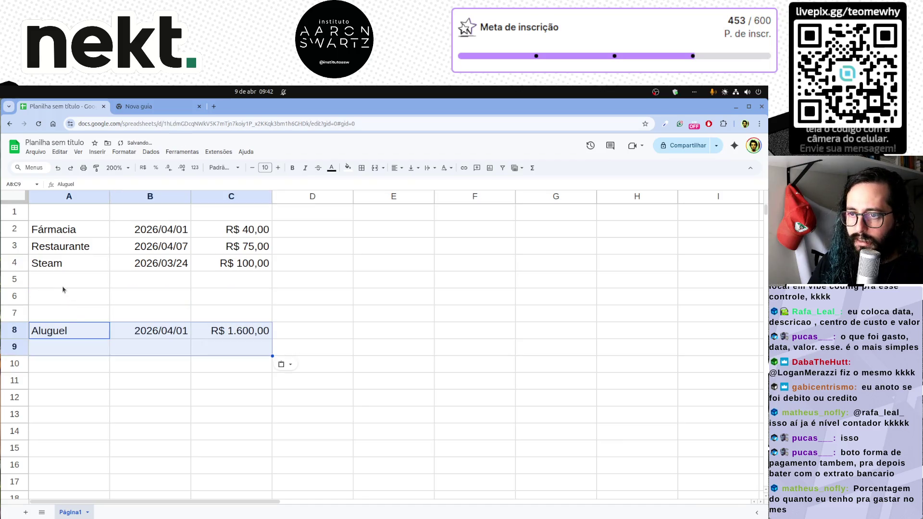
Enter Condominio, 2026/04/01 and 400 in row 5 and format the amount as R$ 400,00.
{"action": "left_click", "coordinate": [62, 281]}
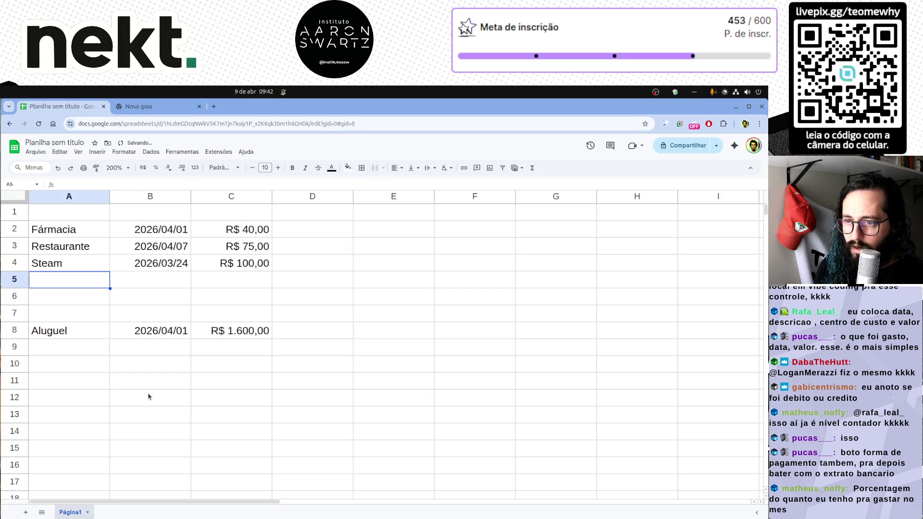
{"action": "type", "text": "Condominio"}
{"action": "key", "text": "Tab"}
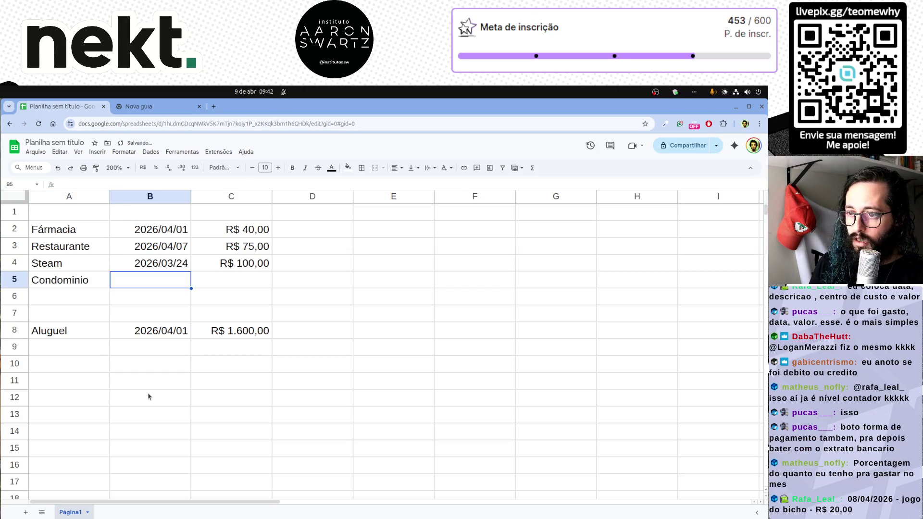
{"action": "type", "text": "2026/04/"}
{"action": "key", "text": "Tab"}
{"action": "type", "text": "400"}
{"action": "key", "text": "Return"}
{"action": "key", "text": "Up"}
{"action": "key", "text": "Right"}
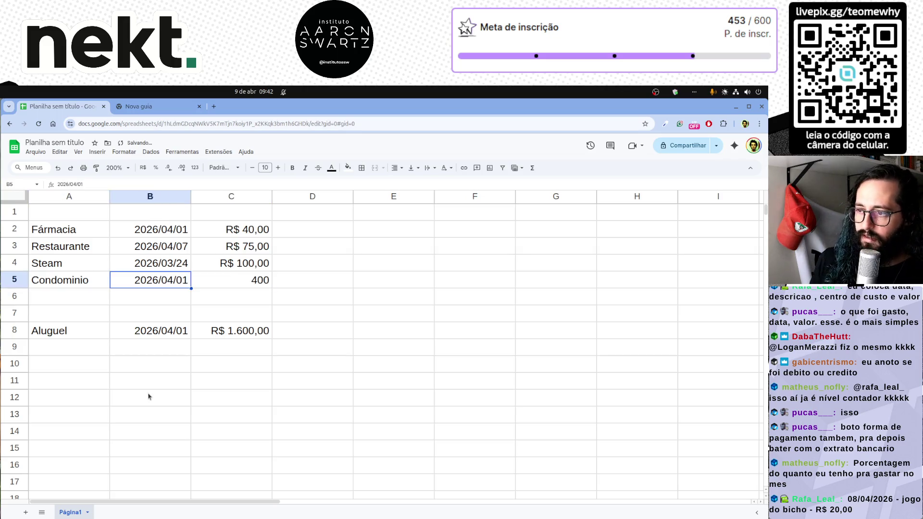
{"action": "key", "text": "Right"}
{"action": "left_click", "coordinate": [145, 169]}
{"action": "left_click", "coordinate": [249, 331]}
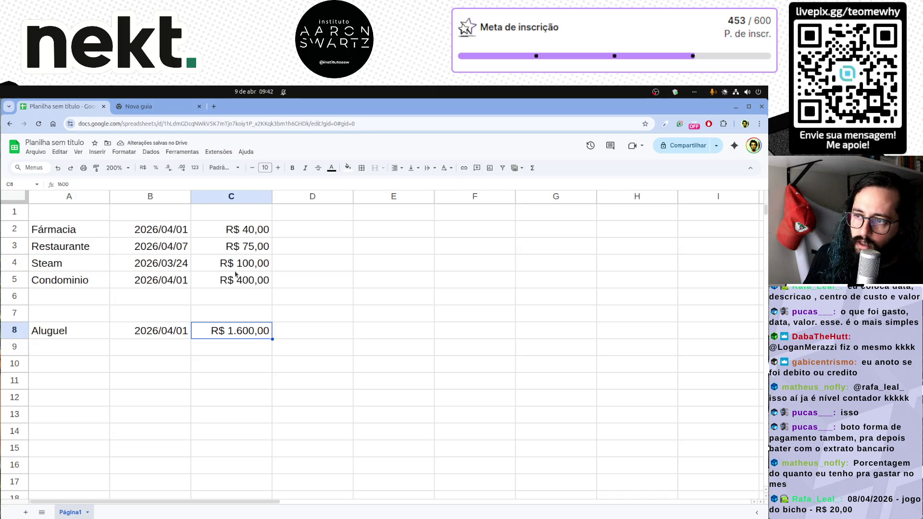
{"action": "left_click_drag", "start_coordinate": [256, 232], "coordinate": [54, 280]}
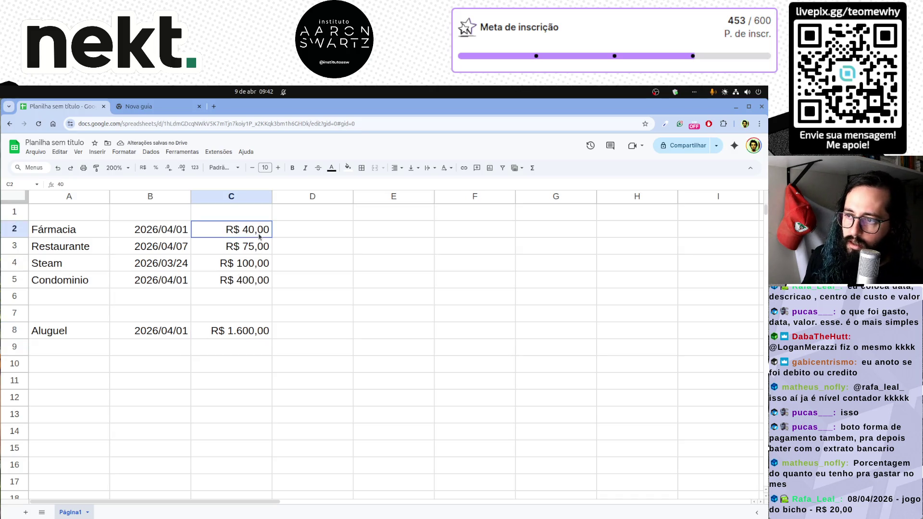
{"action": "left_click", "coordinate": [72, 332]}
{"action": "left_click_drag", "start_coordinate": [59, 334], "coordinate": [232, 389]}
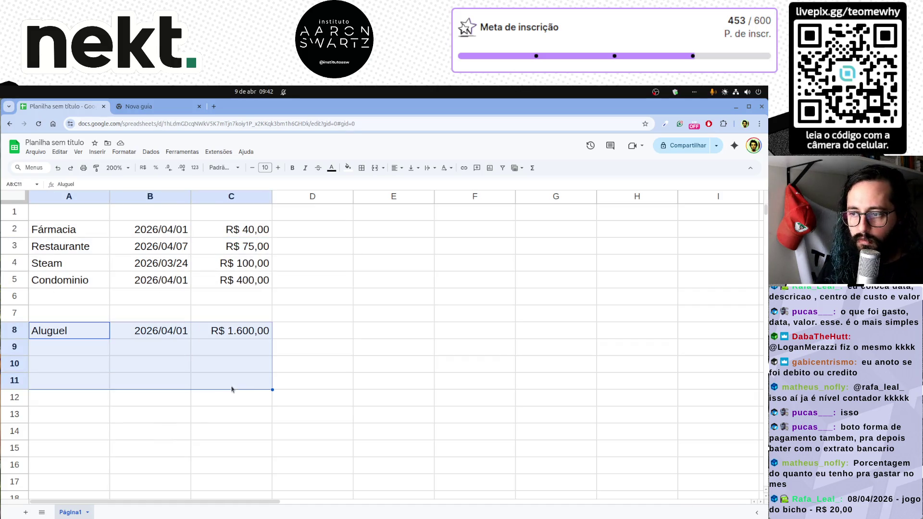
{"action": "left_click", "coordinate": [230, 383]}
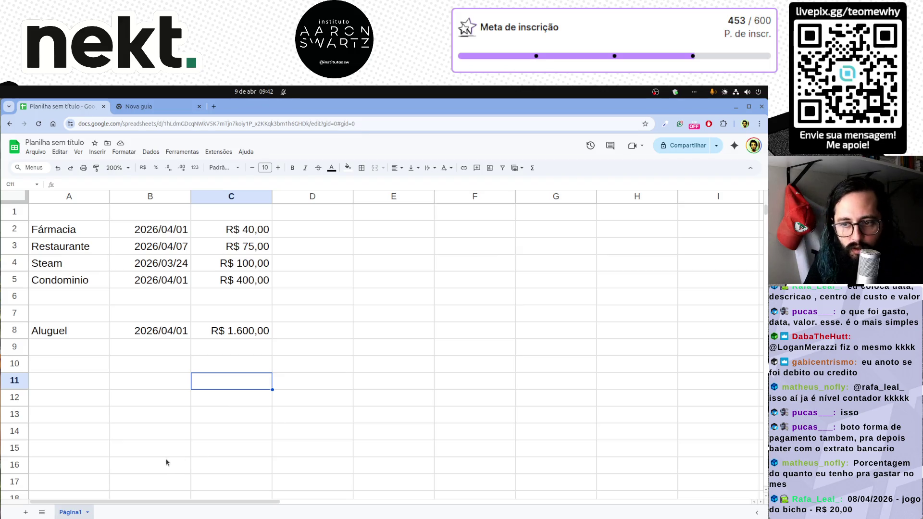
{"action": "left_click", "coordinate": [86, 369]}
Label A11 as Téo and build =C2+C3+C4+C5 in B11, giving R$ 615,00.
{"action": "left_click", "coordinate": [126, 422]}
{"action": "left_click", "coordinate": [87, 384]}
{"action": "type", "text": "Téo"}
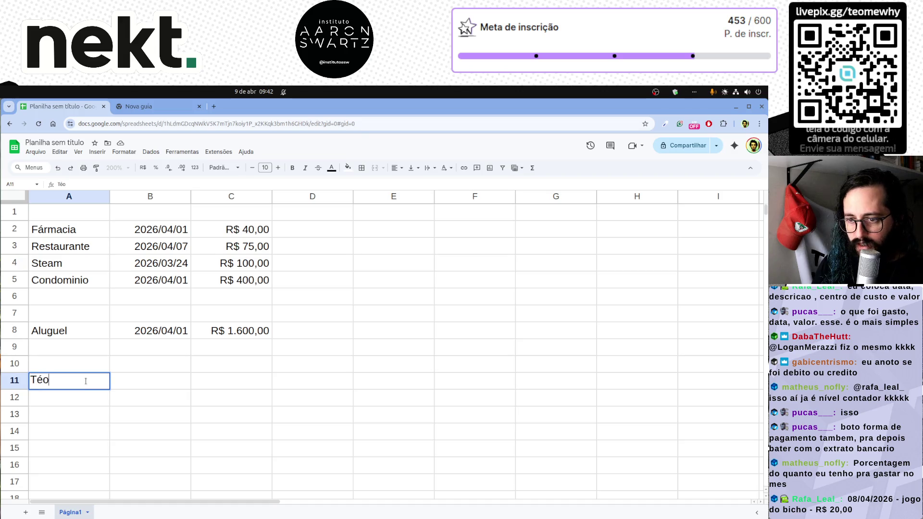
{"action": "key", "text": "Tab"}
{"action": "type", "text": "="}
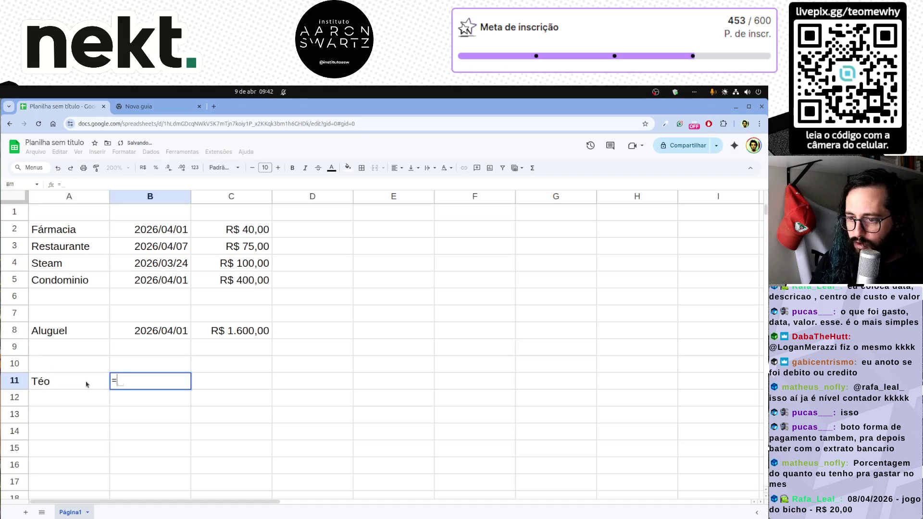
{"action": "left_click", "coordinate": [232, 235]}
{"action": "type", "text": "+"}
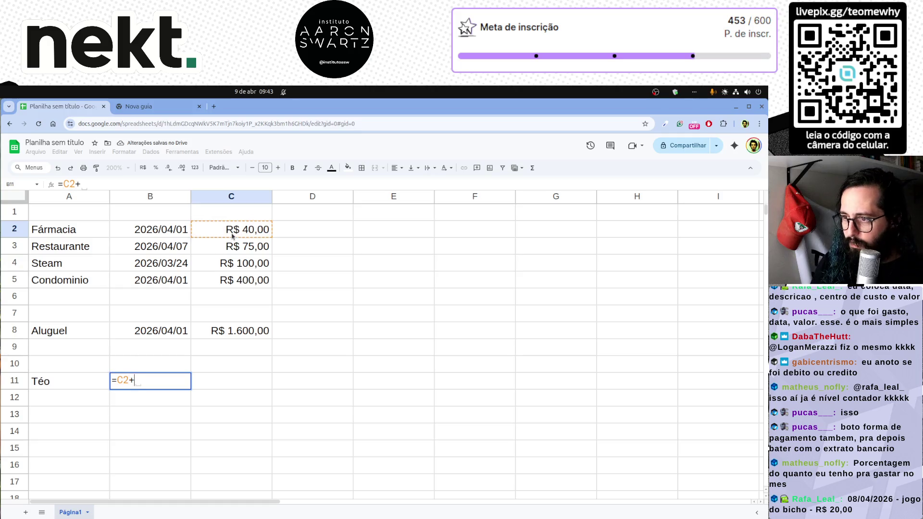
{"action": "left_click", "coordinate": [234, 245]}
{"action": "type", "text": "+"}
{"action": "left_click", "coordinate": [246, 263]}
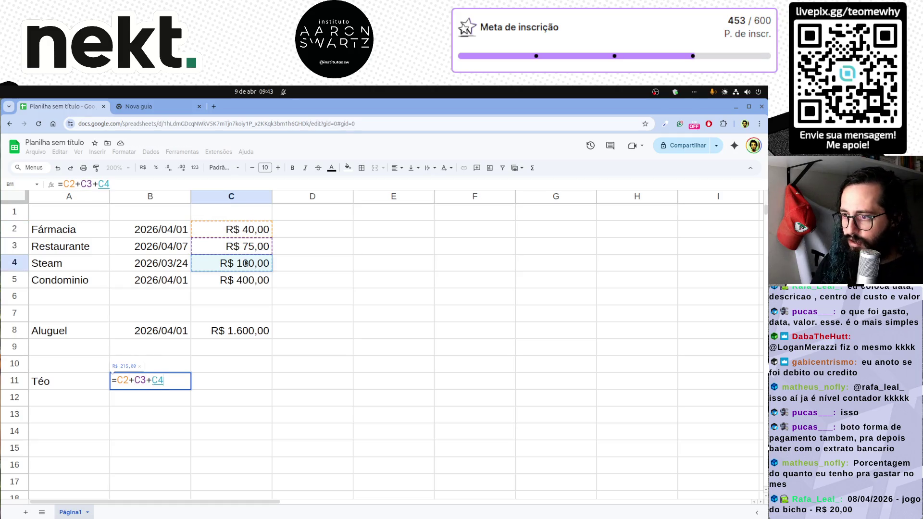
{"action": "type", "text": "+"}
{"action": "left_click", "coordinate": [250, 284]}
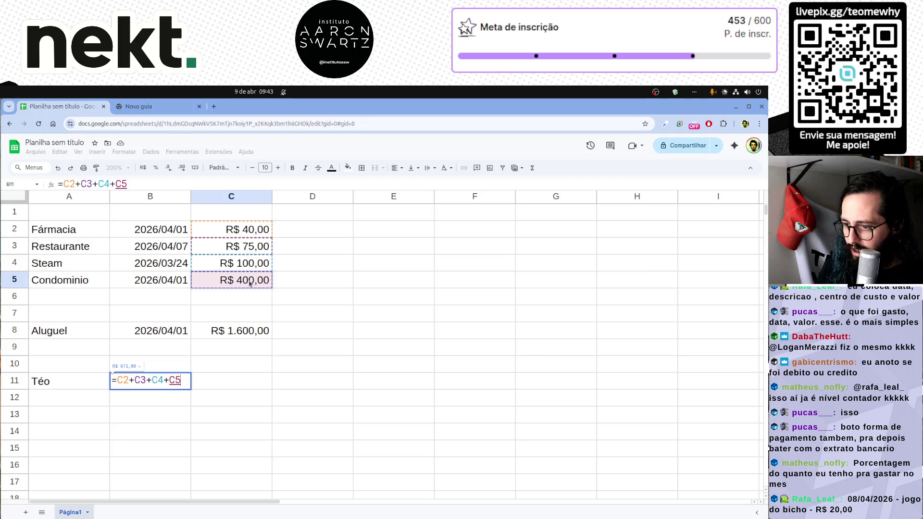
{"action": "key", "text": "Return"}
{"action": "key", "text": "Right"}
{"action": "key", "text": "Up"}
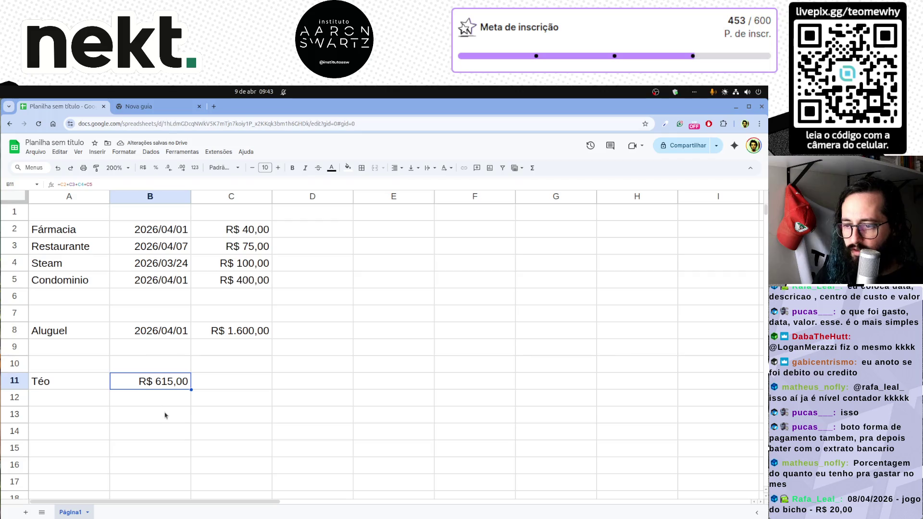
Clear B11 and attempt to rebuild the sum, cancelling a broken formula and its error message.
{"action": "key", "text": "F2"}
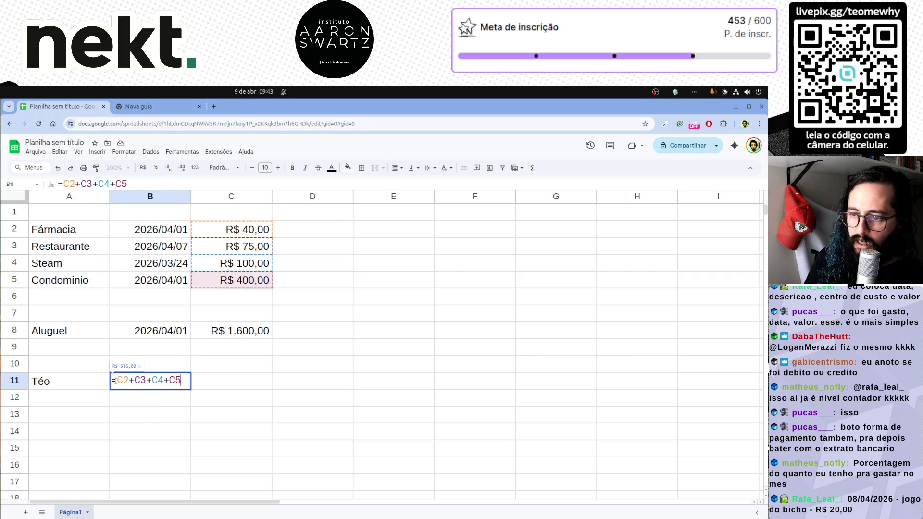
{"action": "key", "text": "Escape"}
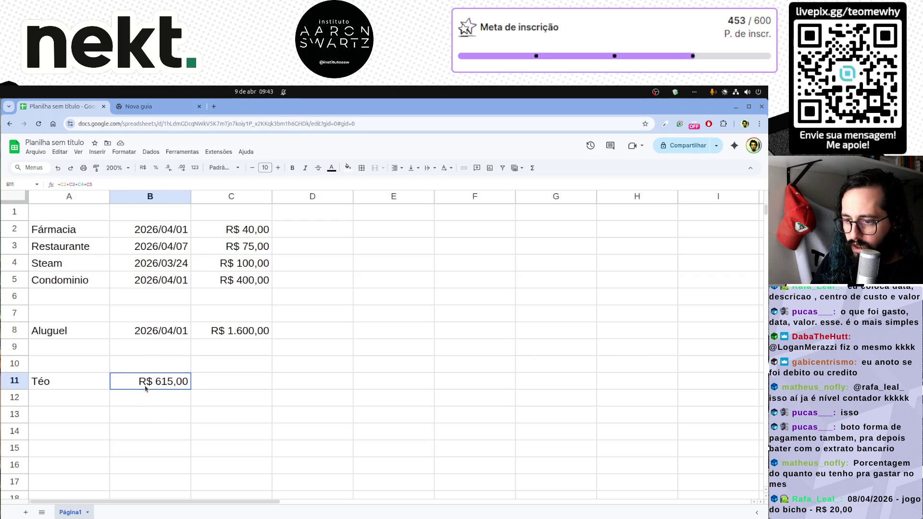
{"action": "key", "text": "Delete"}
{"action": "type", "text": "="}
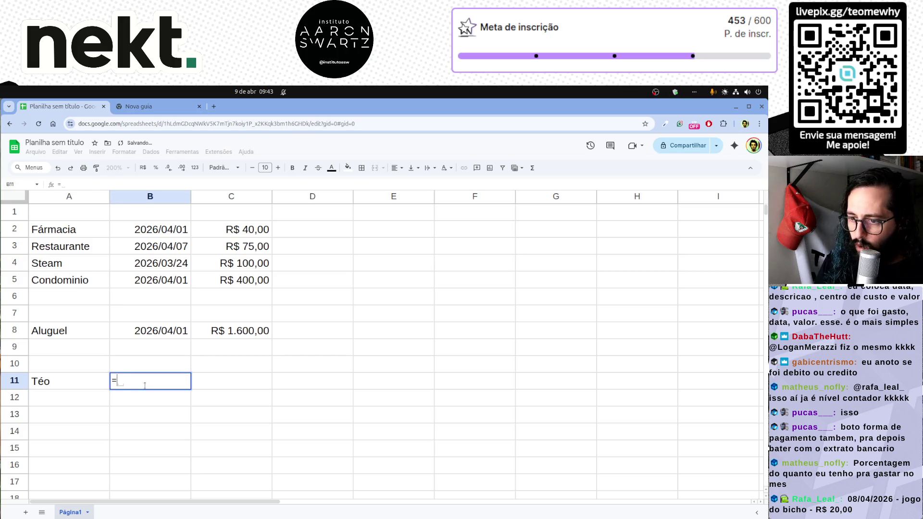
{"action": "left_click", "coordinate": [250, 230]}
{"action": "type", "text": "+"}
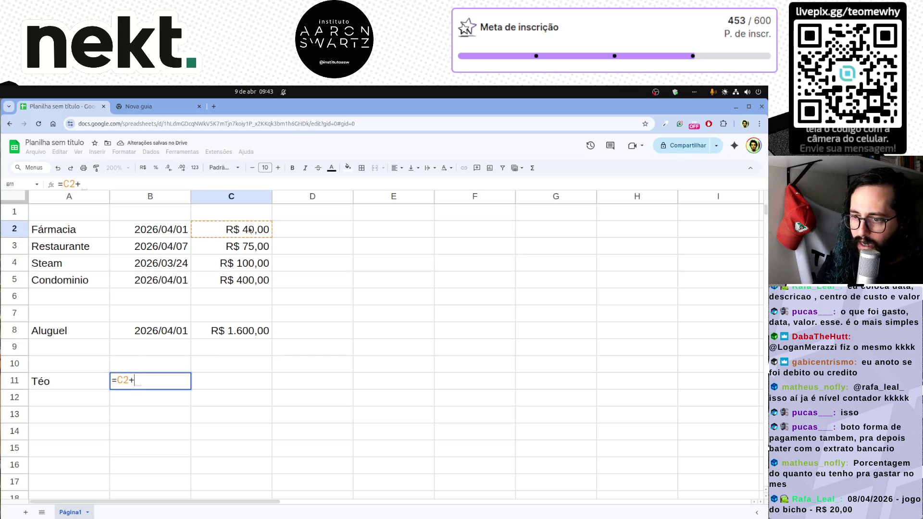
{"action": "left_click", "coordinate": [246, 247]}
{"action": "type", "text": "+"}
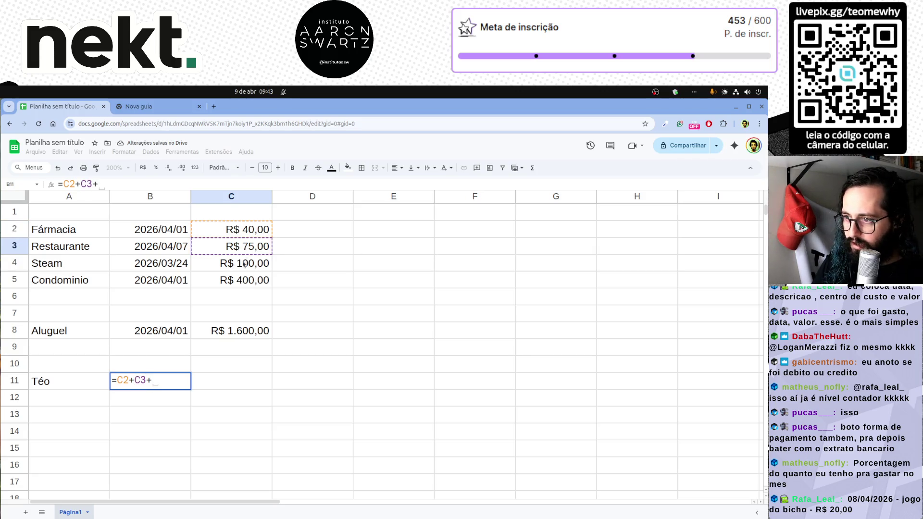
{"action": "left_click", "coordinate": [245, 265]}
{"action": "type", "text": "+"}
{"action": "left_click", "coordinate": [244, 280]}
{"action": "type", "text": "+"}
{"action": "key", "text": "Return"}
{"action": "key", "text": "Escape"}
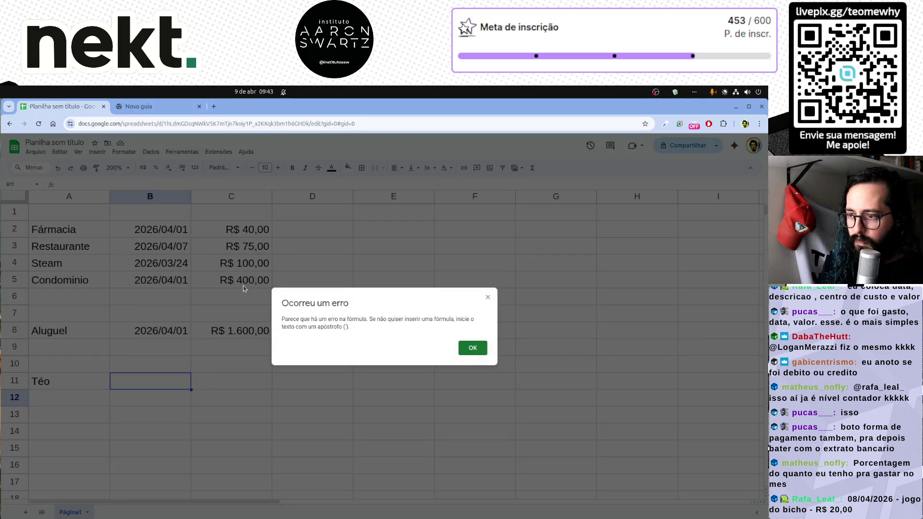
{"action": "left_click", "coordinate": [473, 348]}
{"action": "type", "text": "="}
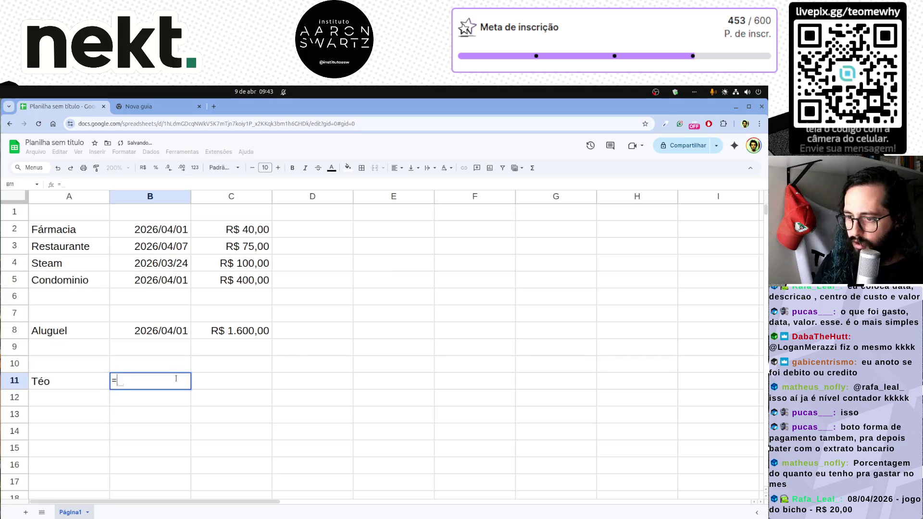
Re-enter the sum of C2 through C5 in B11, restoring the R$ 615,00 total.
{"action": "left_click", "coordinate": [257, 232]}
{"action": "type", "text": "+"}
{"action": "left_click", "coordinate": [257, 247]}
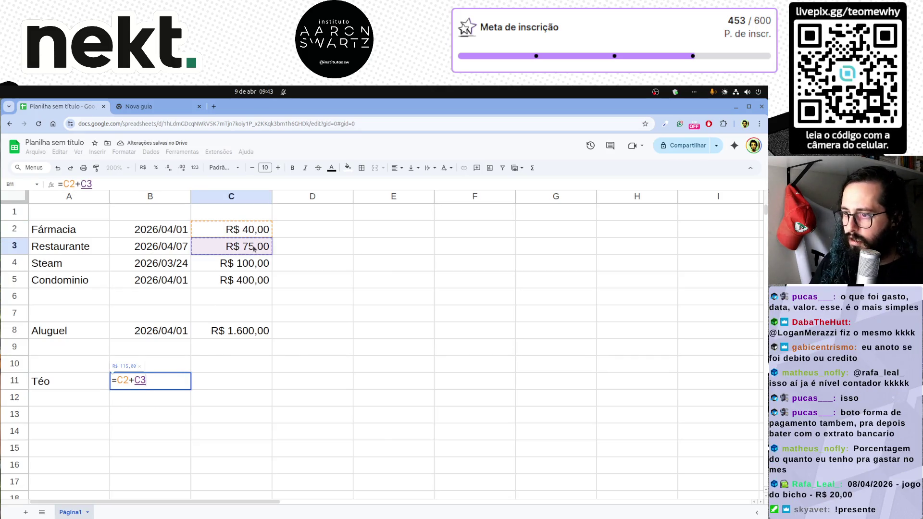
{"action": "type", "text": "+"}
{"action": "left_click", "coordinate": [250, 264]}
{"action": "type", "text": "+"}
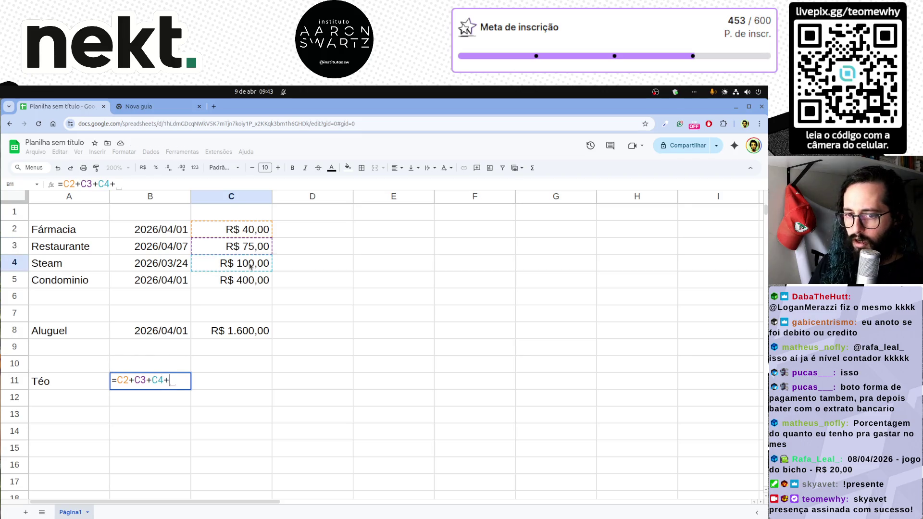
{"action": "left_click", "coordinate": [251, 283]}
{"action": "key", "text": "Return"}
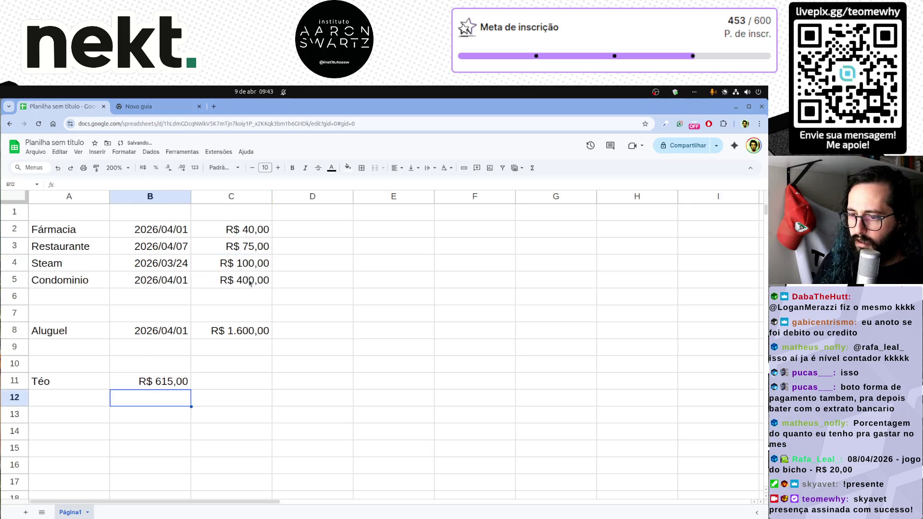
{"action": "key", "text": "Left"}
{"action": "type", "text": "Nah"}
Enter Nah in A12 with B12 referencing the Aluguel amount in C8, R$ 1.600,00.
{"action": "key", "text": "Tab"}
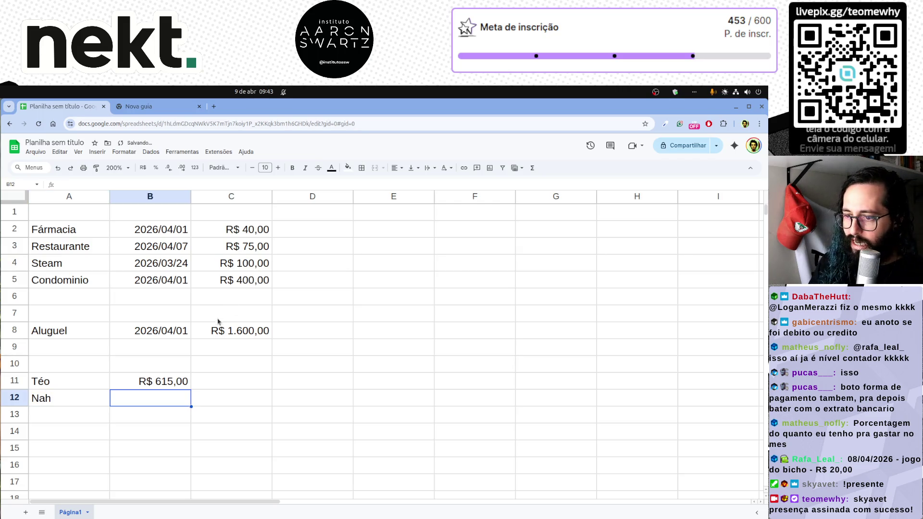
{"action": "type", "text": "="}
{"action": "left_click", "coordinate": [253, 333]}
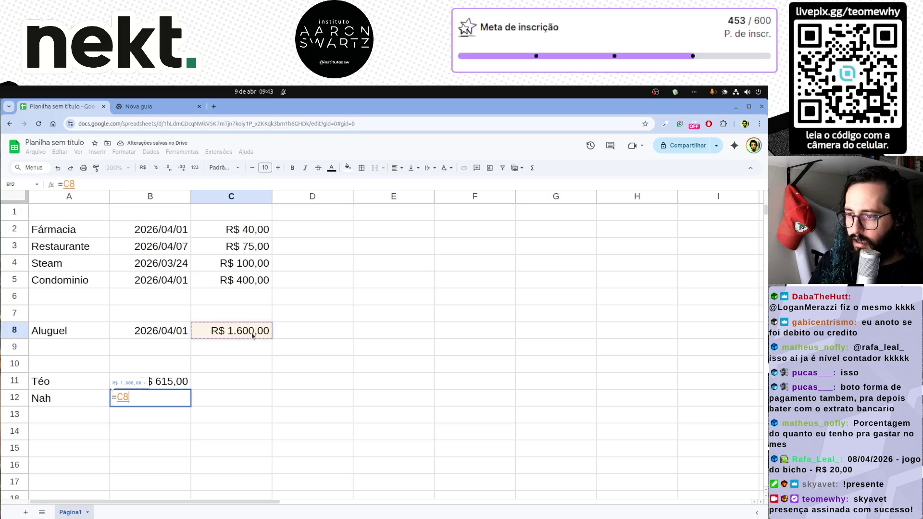
{"action": "key", "text": "Return"}
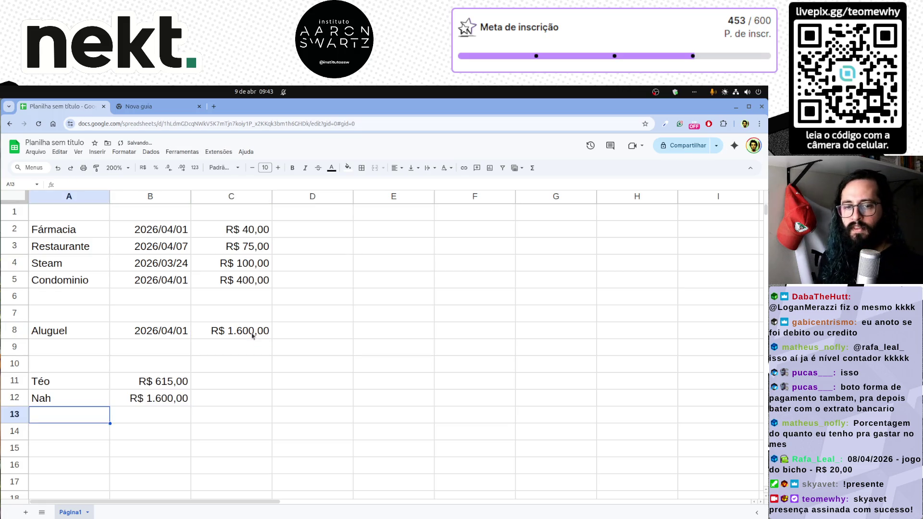
{"action": "left_click_drag", "start_coordinate": [78, 383], "coordinate": [145, 398]}
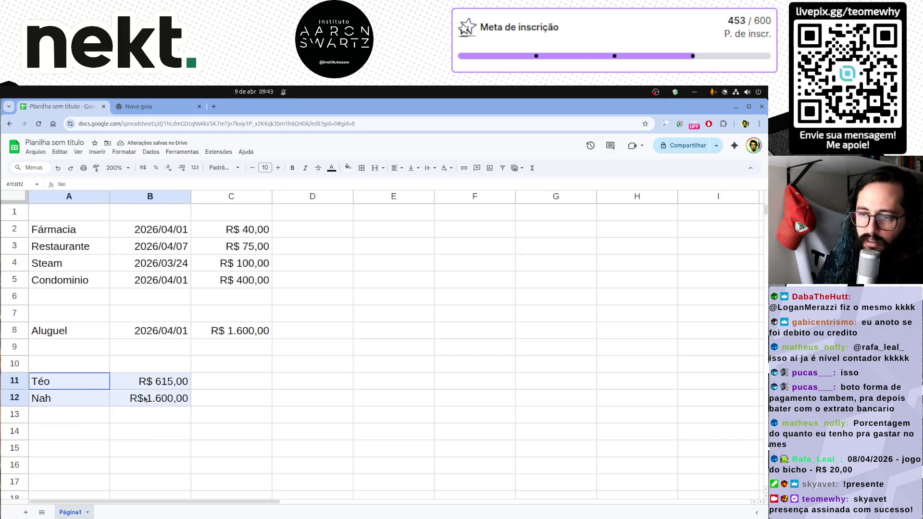
Review the two person rows A11:B12 by selecting them.
{"action": "left_click", "coordinate": [200, 418]}
{"action": "left_click", "coordinate": [70, 388]}
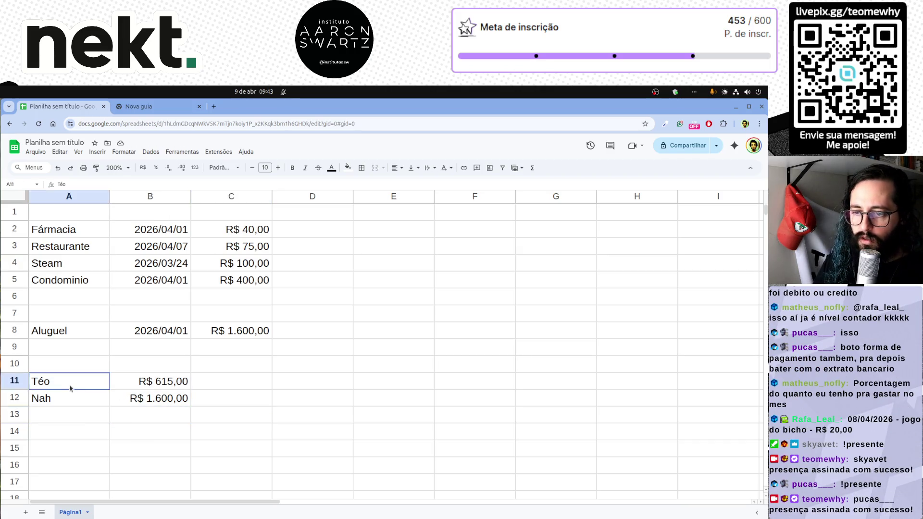
{"action": "left_click_drag", "start_coordinate": [70, 388], "coordinate": [181, 397]}
{"action": "left_click", "coordinate": [211, 418]}
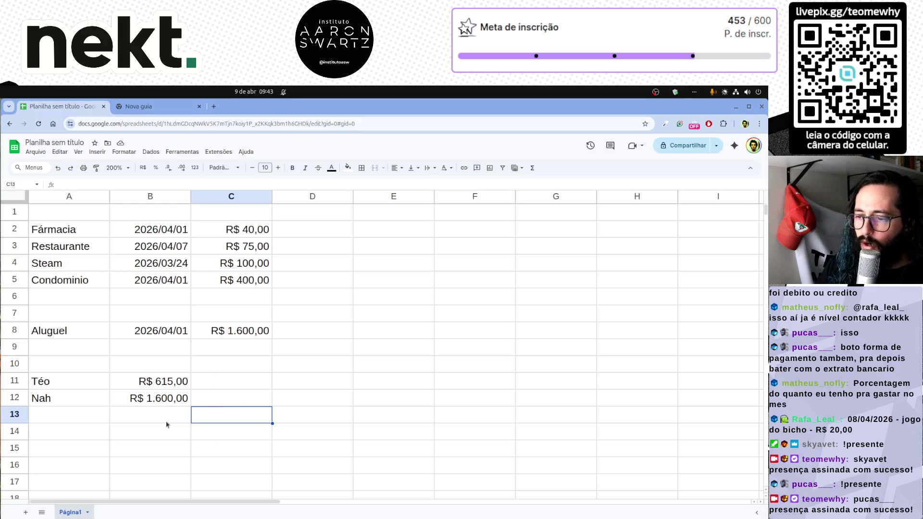
Enter the share formulas =B11/(B11+B12) in C11 and =B12/(B11+B12) in C12.
{"action": "left_click", "coordinate": [255, 383]}
{"action": "type", "text": "="}
{"action": "key", "text": "Left"}
{"action": "type", "text": "/"}
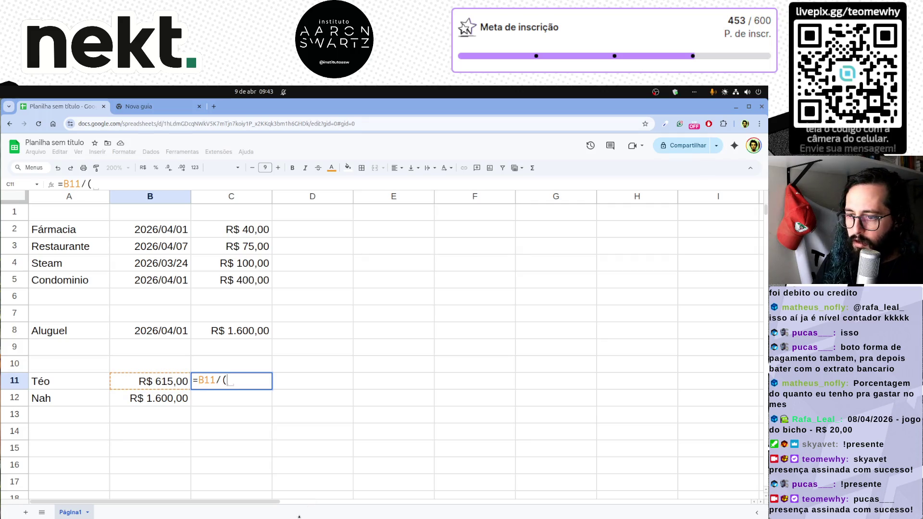
{"action": "left_click", "coordinate": [170, 385]}
{"action": "type", "text": "+"}
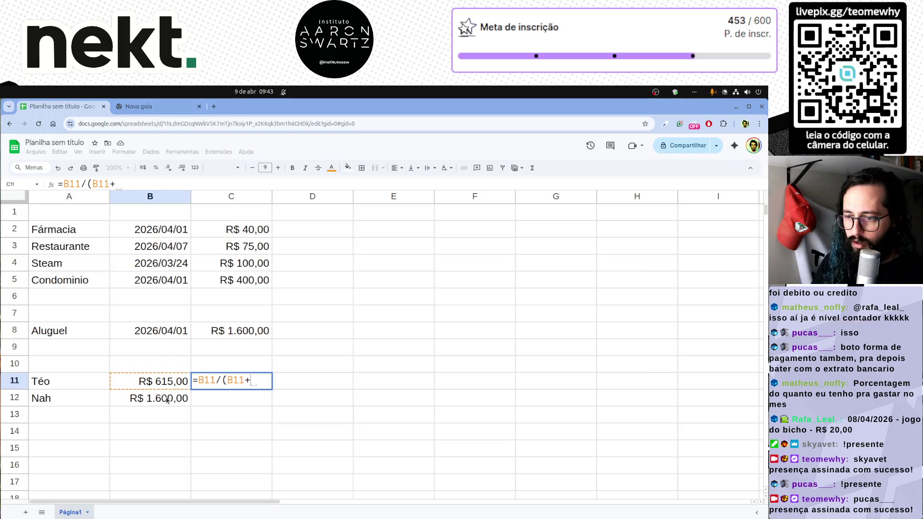
{"action": "left_click", "coordinate": [168, 402]}
{"action": "type", "text": ")"}
{"action": "key", "text": "Return"}
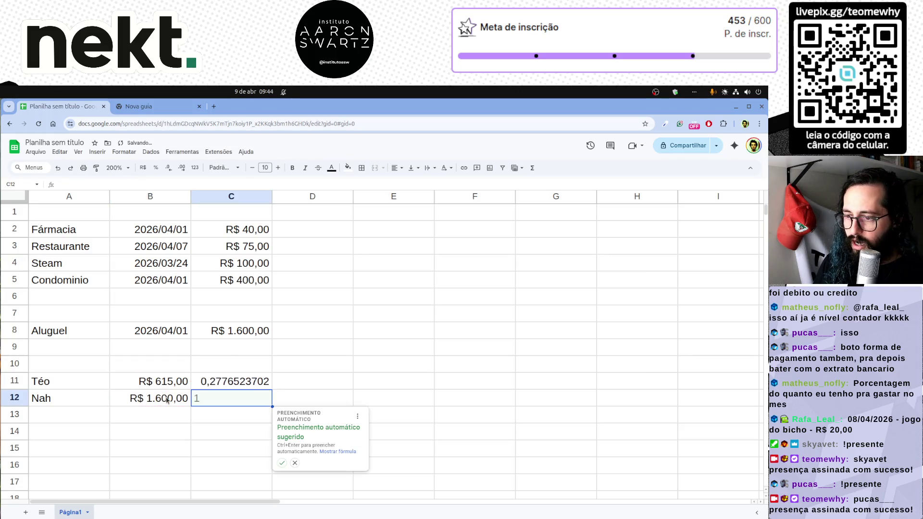
{"action": "key", "text": "Escape"}
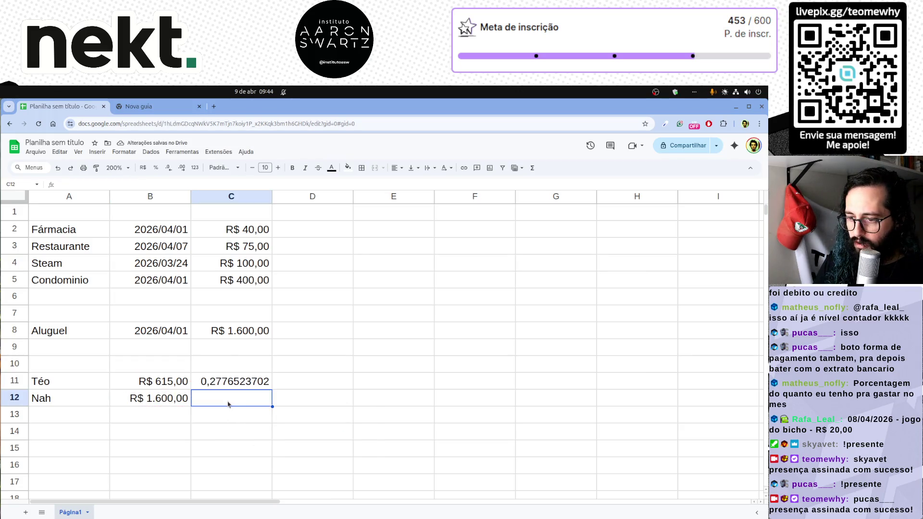
{"action": "type", "text": "="}
{"action": "key", "text": "Left"}
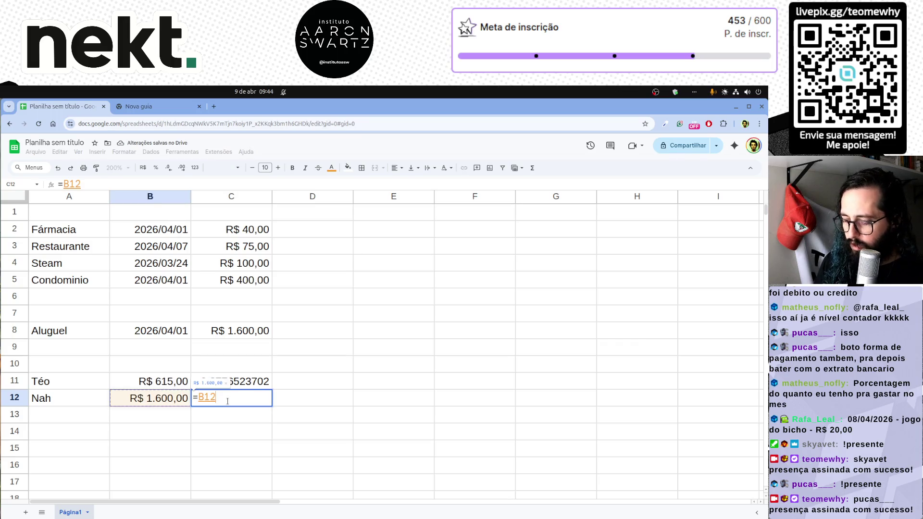
{"action": "type", "text": "/"}
{"action": "key", "text": "Left"}
{"action": "key", "text": "Up"}
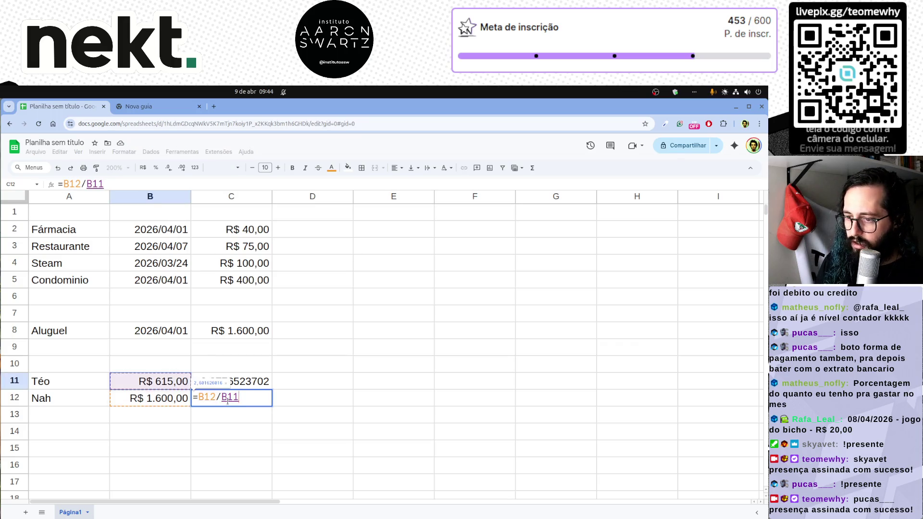
{"action": "type", "text": "+"}
{"action": "key", "text": "Left"}
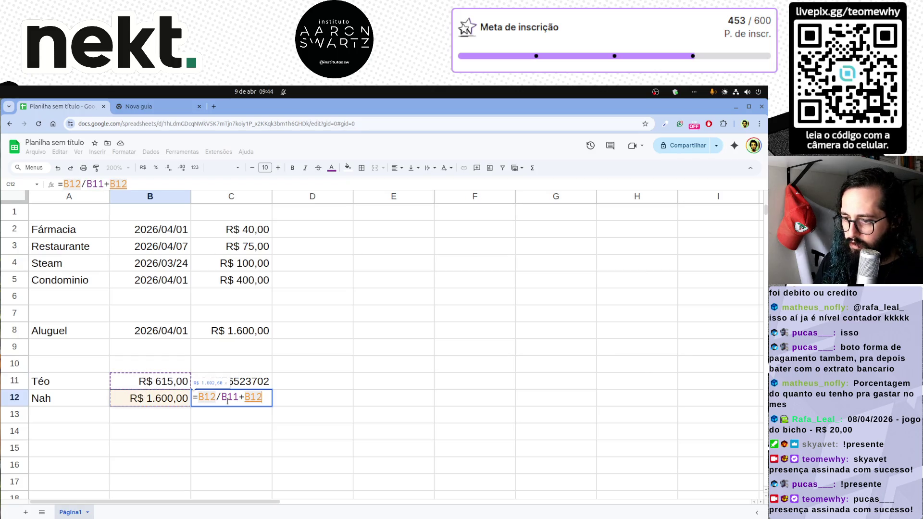
{"action": "type", "text": ")"}
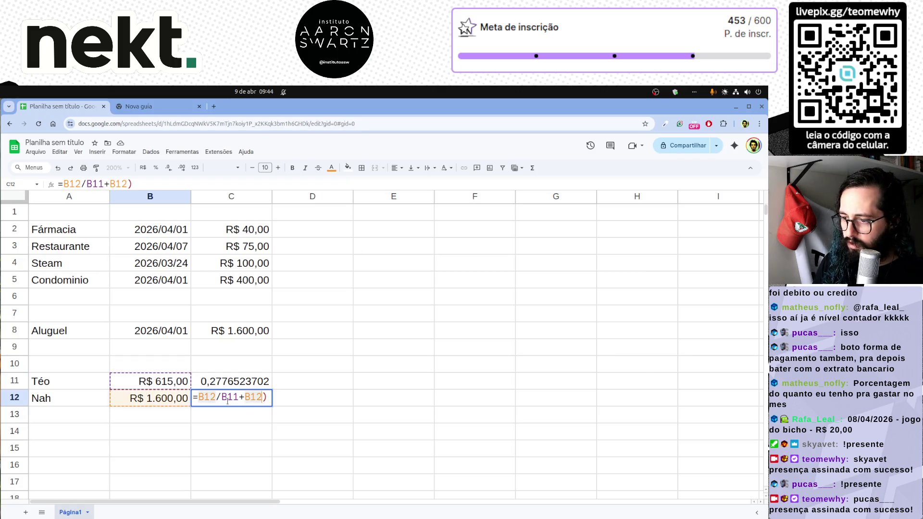
{"action": "key", "text": "Return"}
Format C11:C12 as percentages, giving 27,77% and 72,23%, then review the summary block.
{"action": "key", "text": "Up"}
{"action": "key", "text": "Up"}
{"action": "key", "text": "shift+Down"}
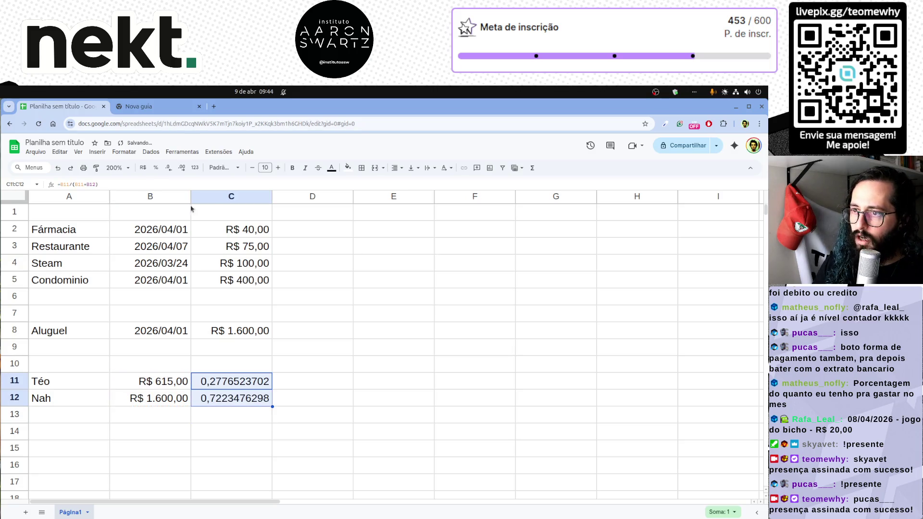
{"action": "left_click", "coordinate": [155, 168]}
{"action": "left_click", "coordinate": [323, 406]}
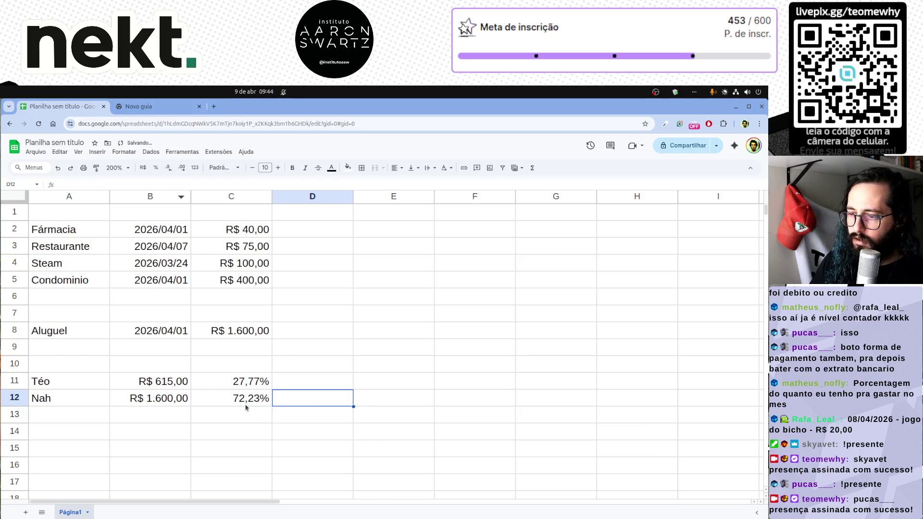
{"action": "left_click_drag", "start_coordinate": [248, 401], "coordinate": [79, 386]}
{"action": "left_click", "coordinate": [333, 404]}
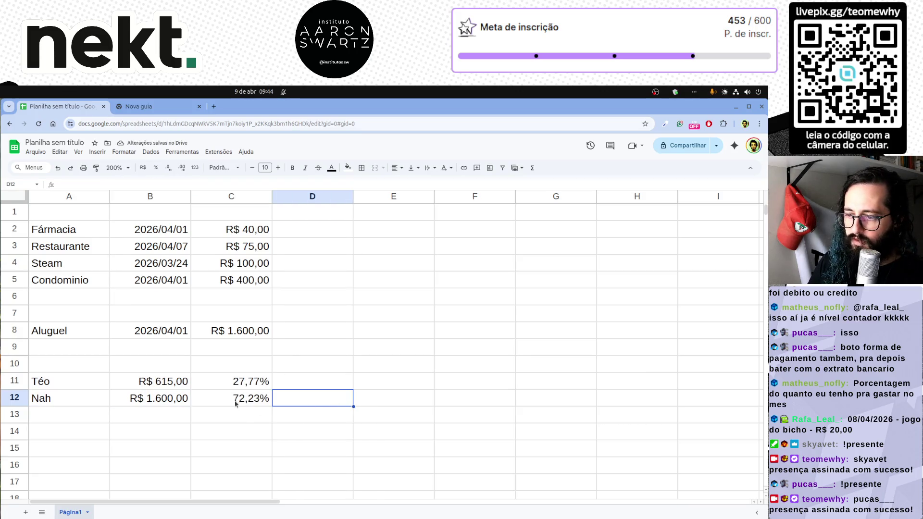
{"action": "mouse_move", "coordinate": [247, 398]}
{"action": "left_mouse_down"}
{"action": "mouse_move", "coordinate": [62, 386]}
{"action": "mouse_move", "coordinate": [249, 400]}
{"action": "left_mouse_up"}
{"action": "left_click", "coordinate": [263, 450]}
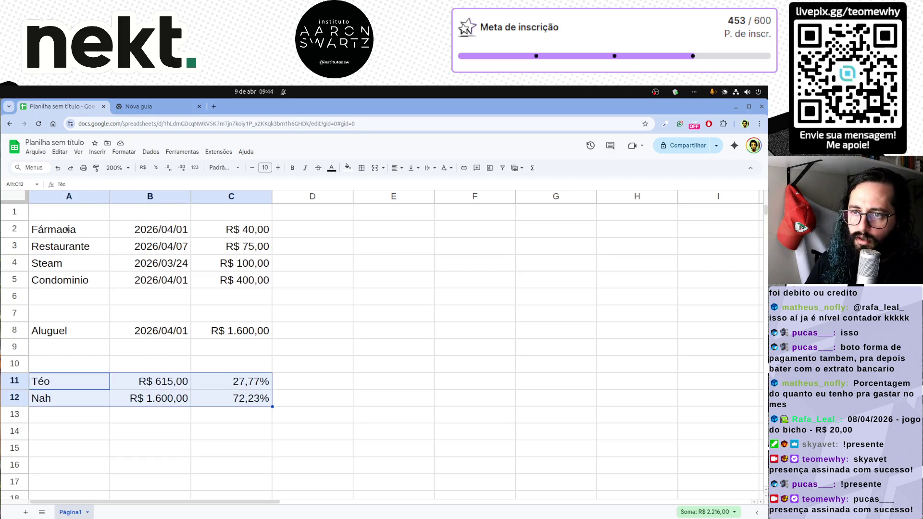
Highlight the expense rows A2:C8 and the summary block A11:C12 to review them.
{"action": "left_click_drag", "start_coordinate": [68, 229], "coordinate": [261, 339]}
{"action": "left_click", "coordinate": [278, 365]}
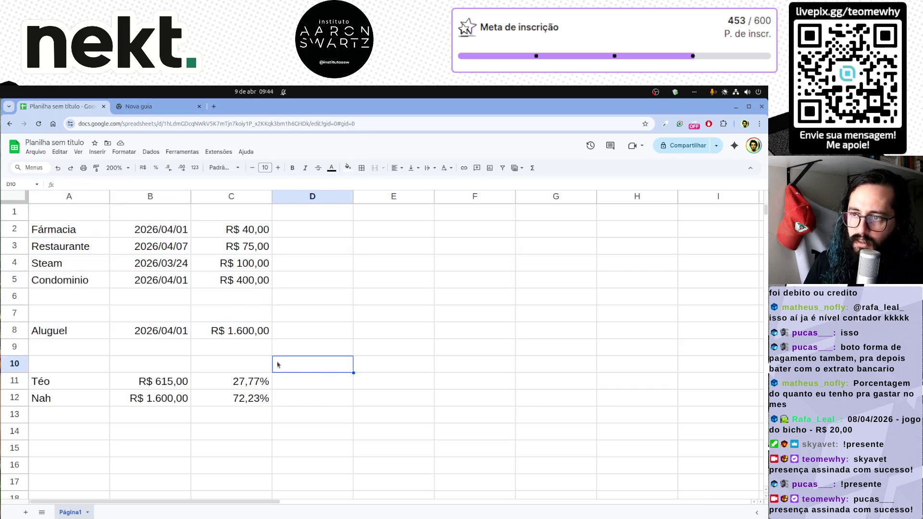
{"action": "left_click_drag", "start_coordinate": [65, 229], "coordinate": [253, 334]}
{"action": "left_click", "coordinate": [239, 313]}
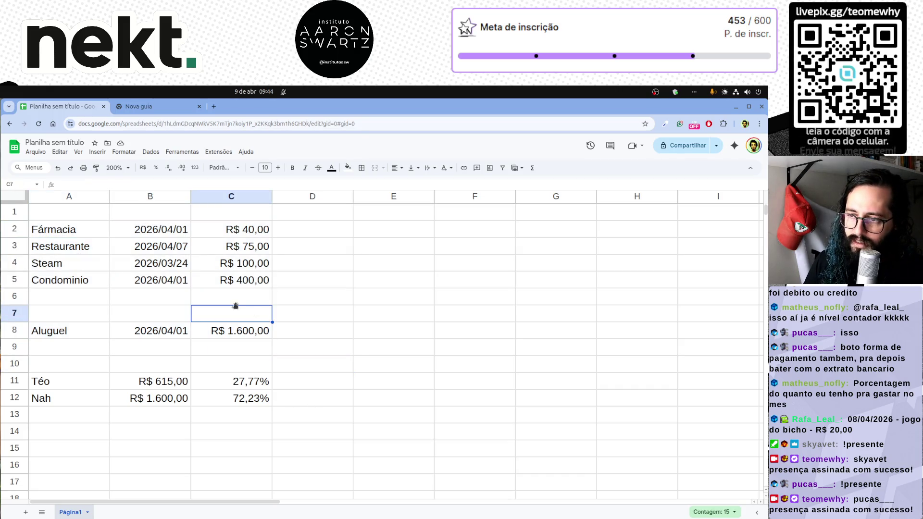
{"action": "left_click_drag", "start_coordinate": [67, 231], "coordinate": [256, 336]}
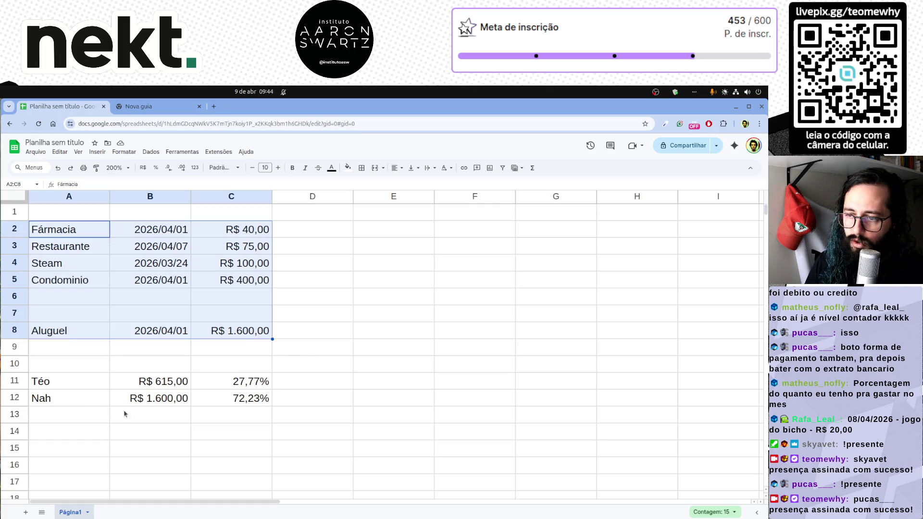
{"action": "left_click_drag", "start_coordinate": [56, 387], "coordinate": [246, 410]}
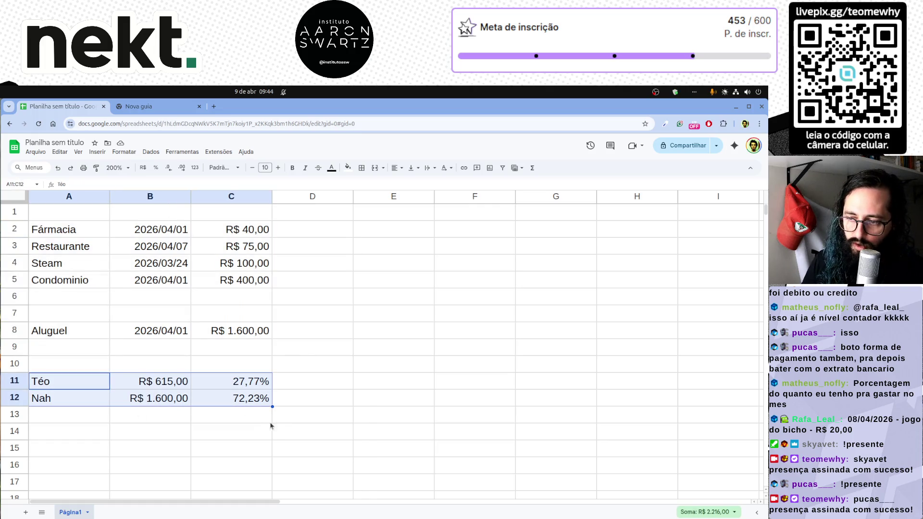
{"action": "left_click", "coordinate": [324, 417]}
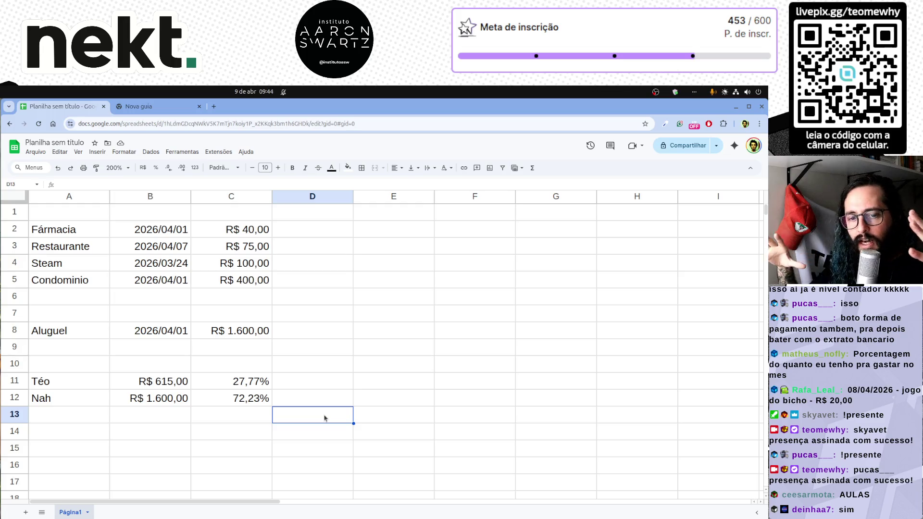
Move around the cells from A1 and highlight rows 1–13 while reviewing the layout.
{"action": "left_click", "coordinate": [86, 214]}
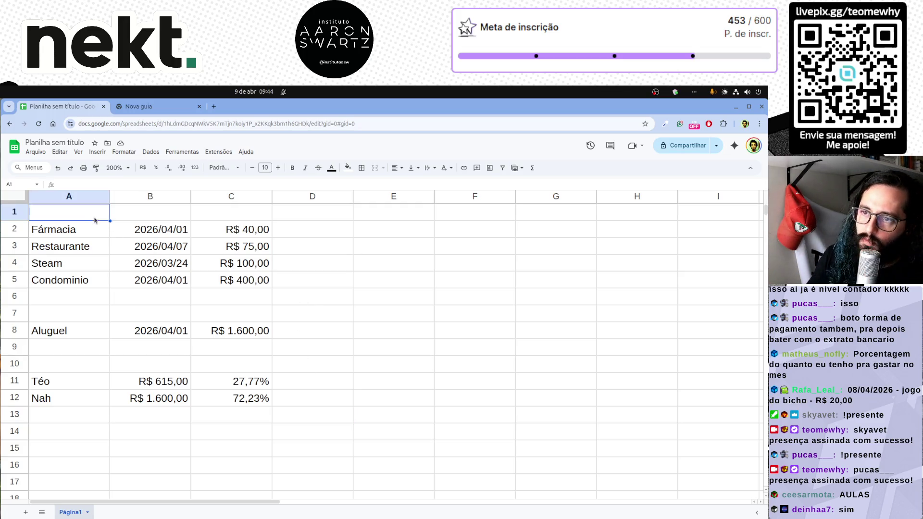
{"action": "key", "text": "Down"}
{"action": "key", "text": "Right"}
{"action": "key", "text": "Up"}
{"action": "key", "text": "Left"}
{"action": "key", "text": "Down"}
{"action": "key", "text": "Right"}
{"action": "key", "text": "Left"}
{"action": "key", "text": "Up"}
{"action": "left_click", "coordinate": [302, 239]}
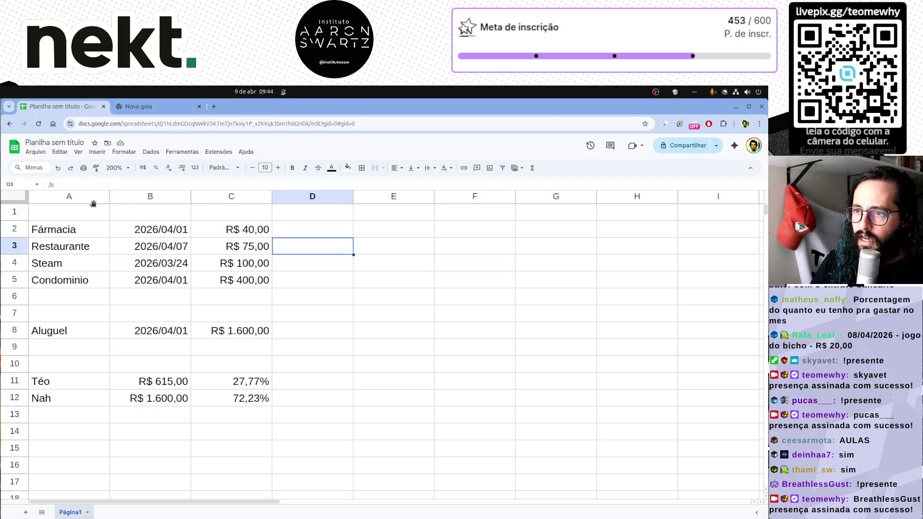
{"action": "key", "text": "shift+Left"}
{"action": "key", "text": "shift+Left"}
{"action": "key", "text": "shift+Left"}
{"action": "key", "text": "ctrl+space"}
{"action": "left_click", "coordinate": [415, 315]}
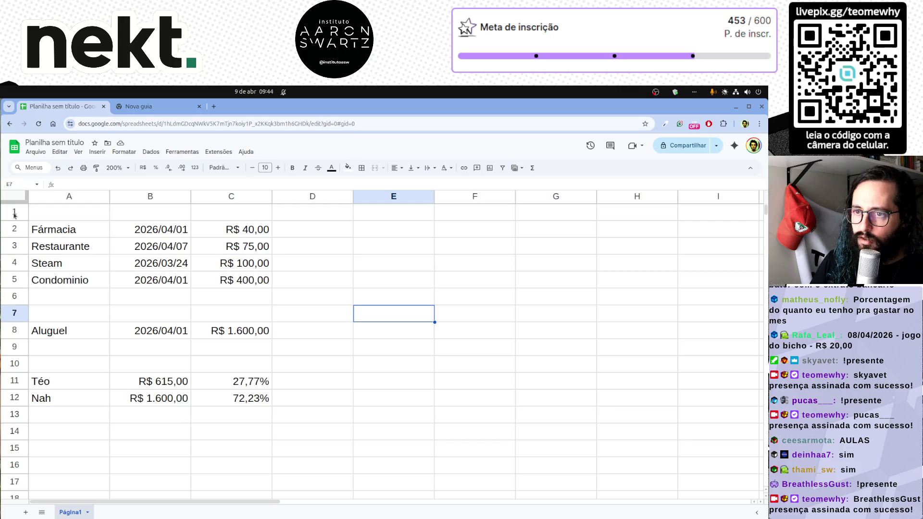
{"action": "left_click_drag", "start_coordinate": [14, 215], "coordinate": [15, 414]}
{"action": "left_click", "coordinate": [318, 446]}
Inspect the summary cells and the share formulas in C11 and C12.
{"action": "left_click", "coordinate": [95, 382]}
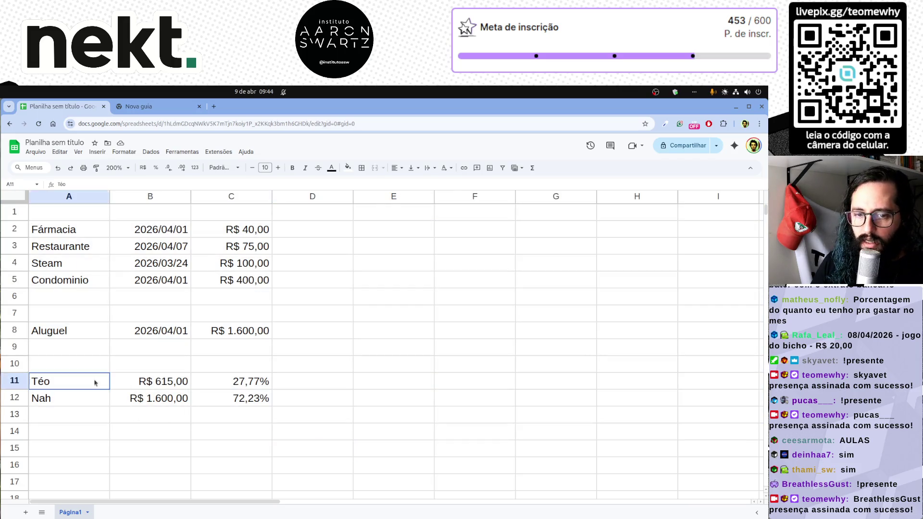
{"action": "left_click", "coordinate": [234, 401]}
{"action": "left_click", "coordinate": [177, 401]}
{"action": "left_click", "coordinate": [233, 384]}
{"action": "left_click", "coordinate": [170, 396]}
{"action": "left_click", "coordinate": [230, 387]}
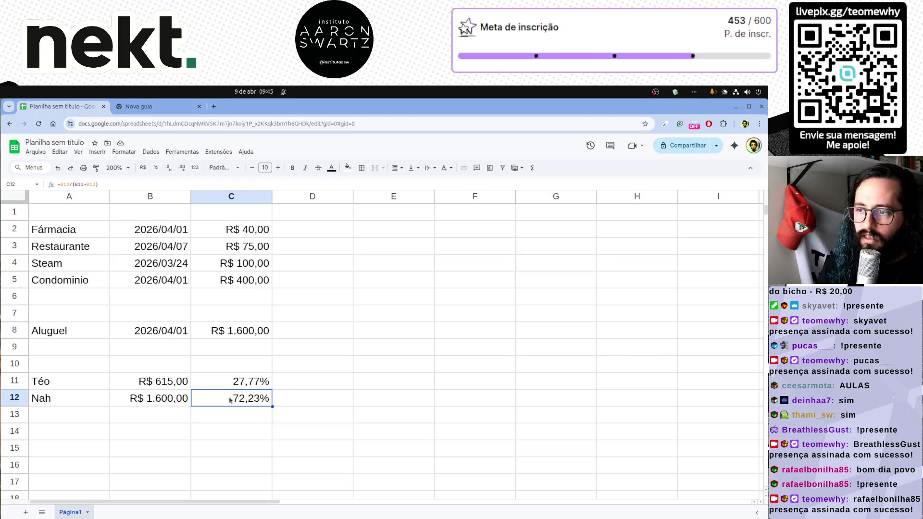
Insert a blank row above row 6 and start a new expense entry in A6.
{"action": "left_click", "coordinate": [18, 298]}
{"action": "right_click", "coordinate": [18, 299]}
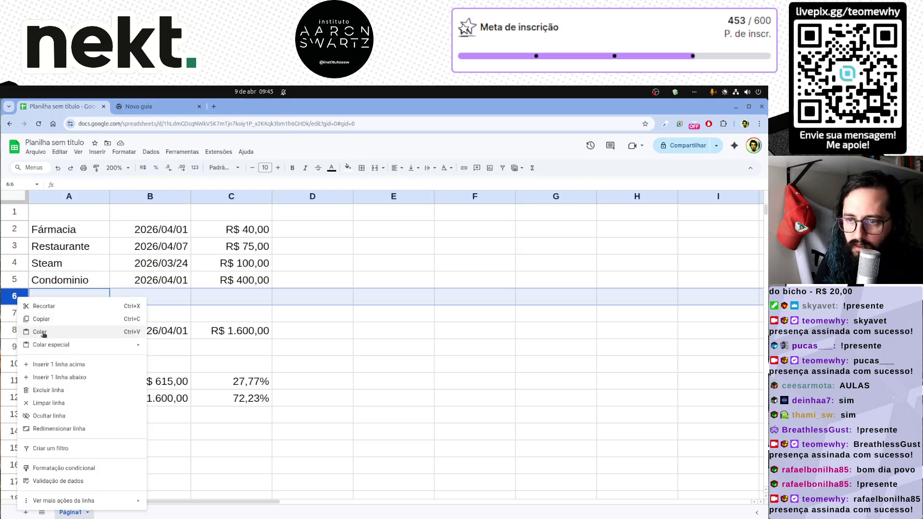
{"action": "left_click", "coordinate": [64, 363]}
{"action": "left_click", "coordinate": [84, 298]}
{"action": "type", "text": "Mercado"}
Fill the Mercado row with date 2026/04/08 and 400, shown as R$ 400,00.
{"action": "key", "text": "Tab"}
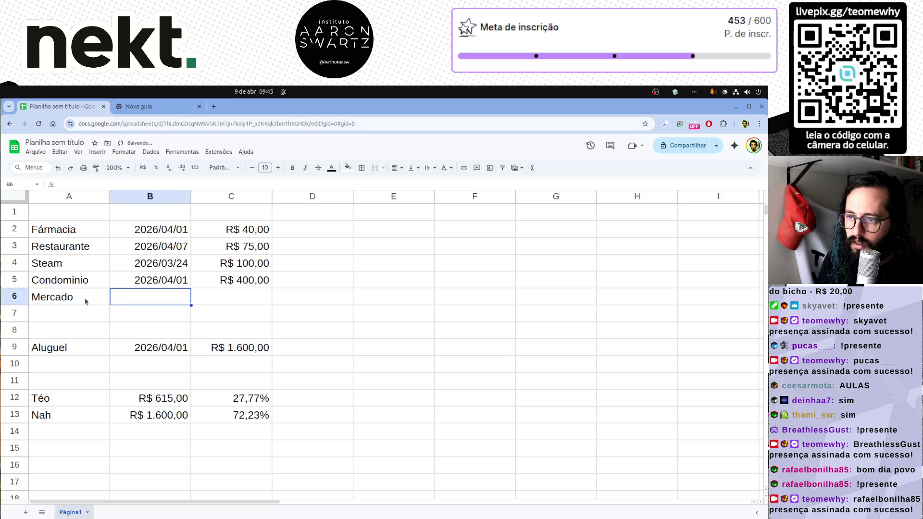
{"action": "type", "text": "2026/04/08"}
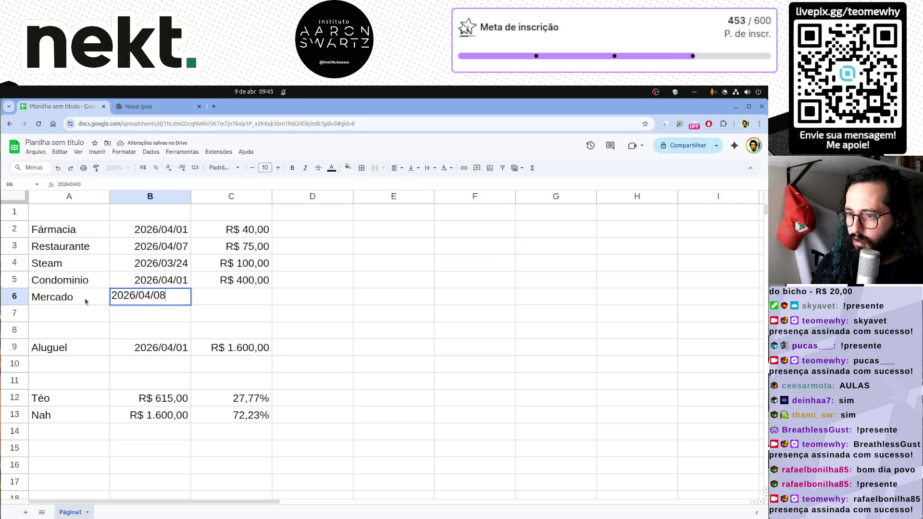
{"action": "key", "text": "Tab"}
{"action": "type", "text": "40"}
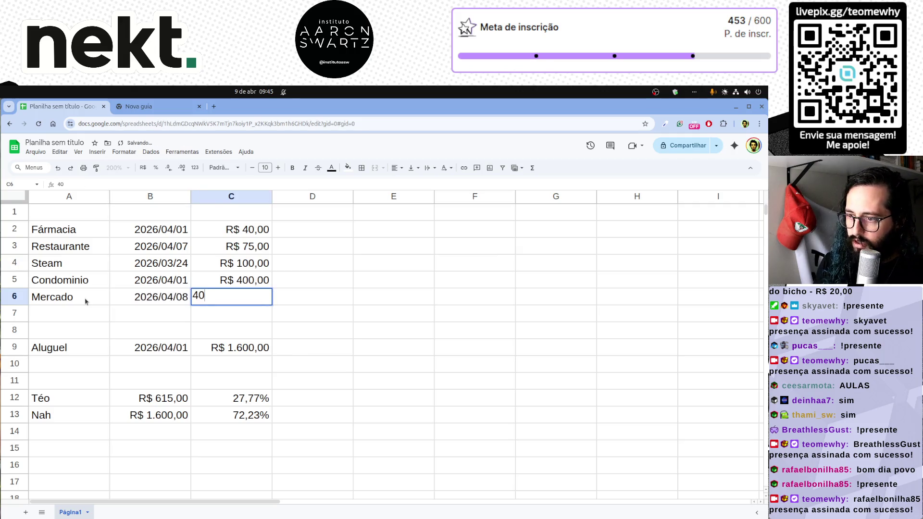
{"action": "key", "text": "Return"}
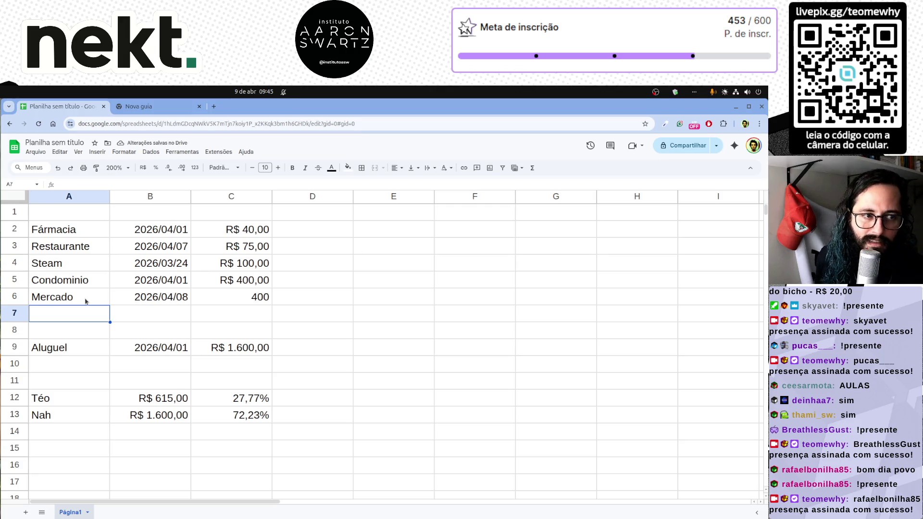
{"action": "left_click", "coordinate": [223, 297]}
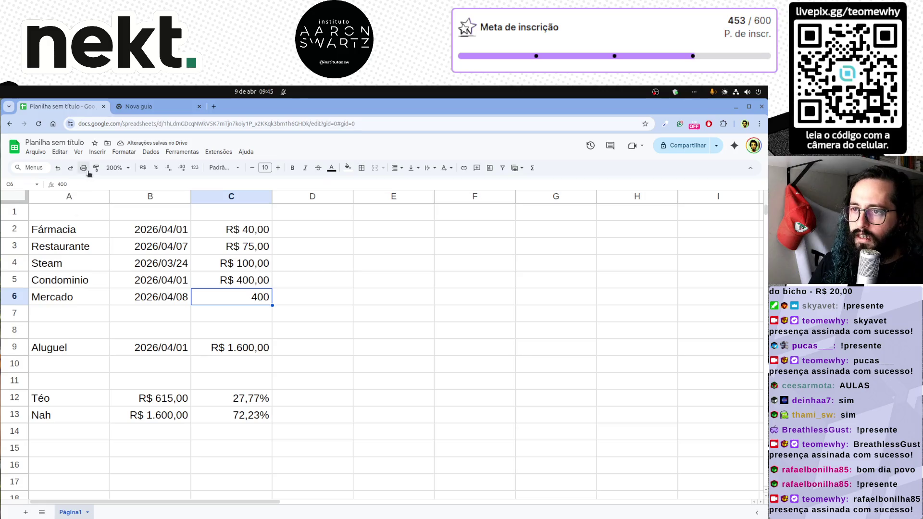
{"action": "left_click", "coordinate": [144, 168]}
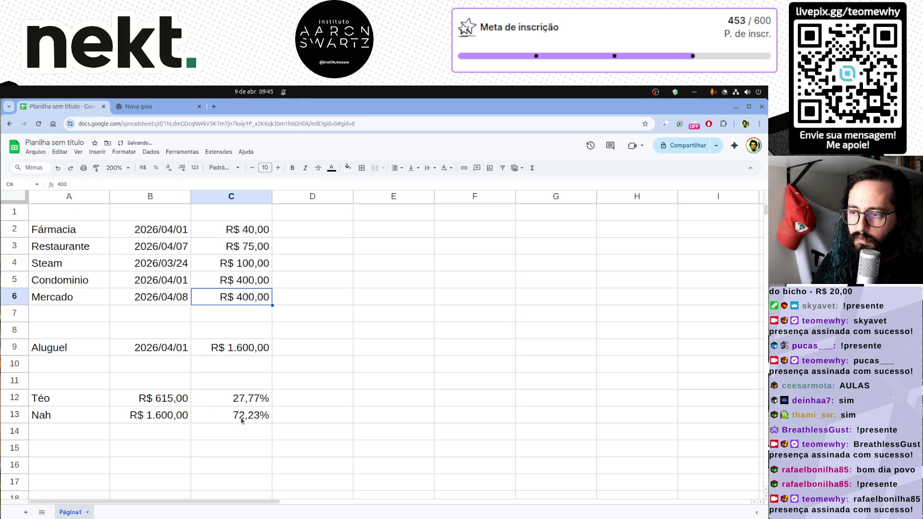
{"action": "left_click", "coordinate": [160, 404]}
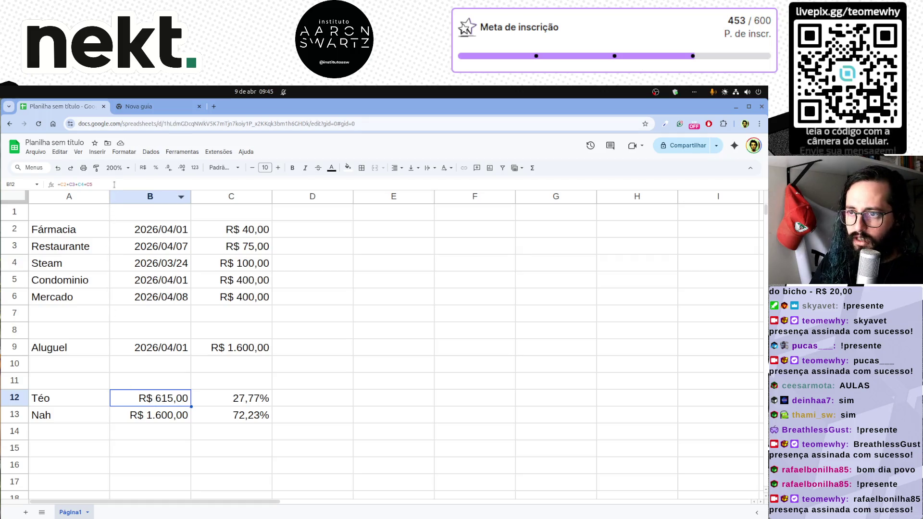
Add the Mercado amount C6 to Téo's total formula, making it R$ 1.015,00.
{"action": "key", "text": "F2"}
{"action": "type", "text": "+"}
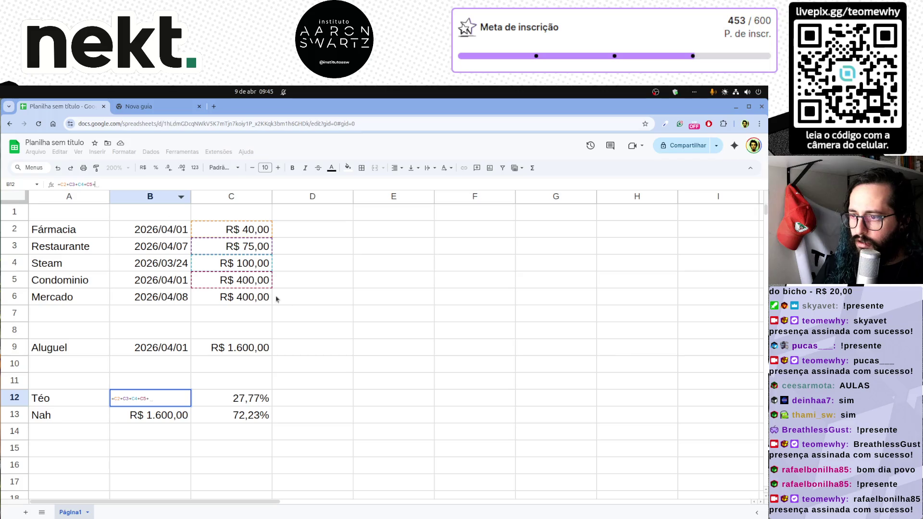
{"action": "left_click", "coordinate": [245, 302]}
{"action": "key", "text": "Return"}
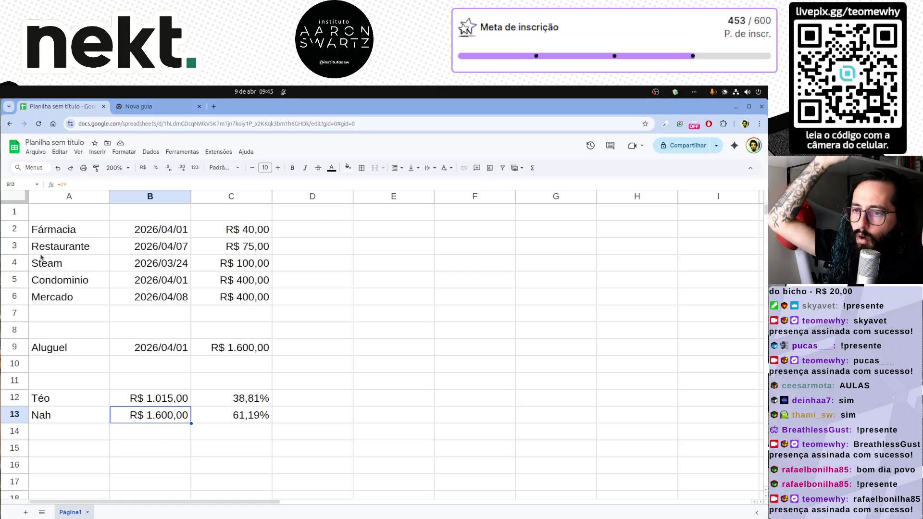
{"action": "left_click_drag", "start_coordinate": [16, 229], "coordinate": [21, 295]}
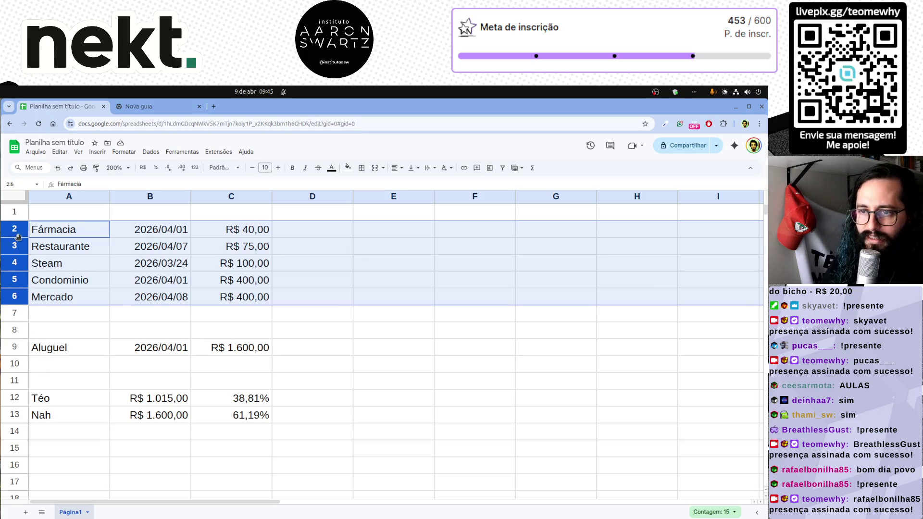
{"action": "left_click_drag", "start_coordinate": [80, 399], "coordinate": [231, 419]}
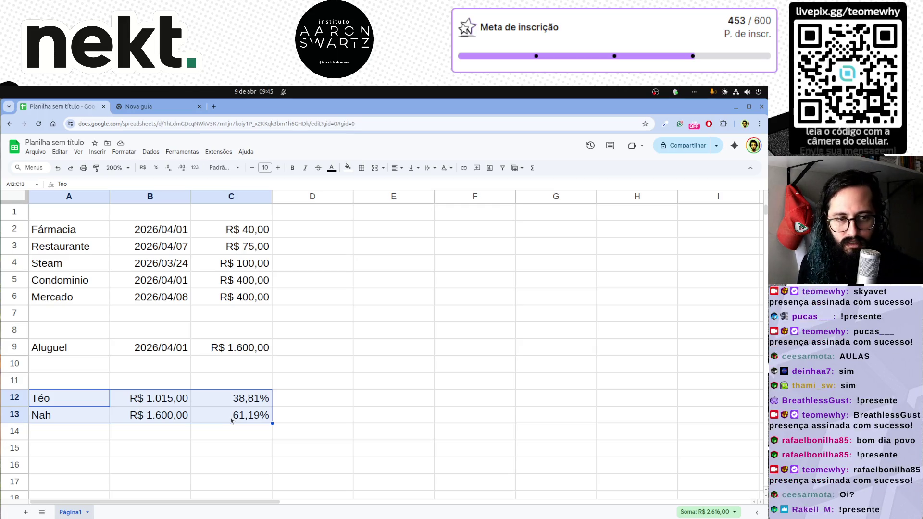
{"action": "left_click", "coordinate": [250, 432]}
{"action": "left_click_drag", "start_coordinate": [54, 398], "coordinate": [236, 425]}
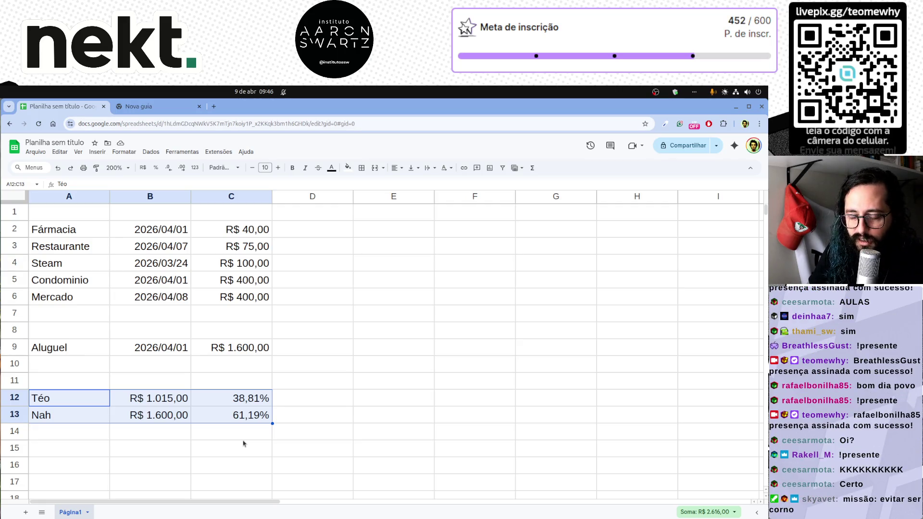
{"action": "left_click", "coordinate": [243, 439]}
{"action": "left_click_drag", "start_coordinate": [67, 212], "coordinate": [242, 414]}
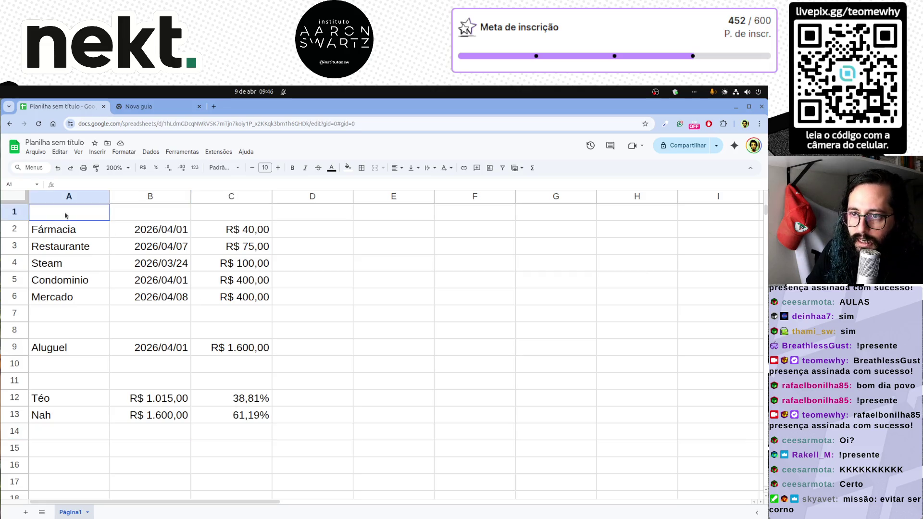
{"action": "left_click", "coordinate": [306, 431]}
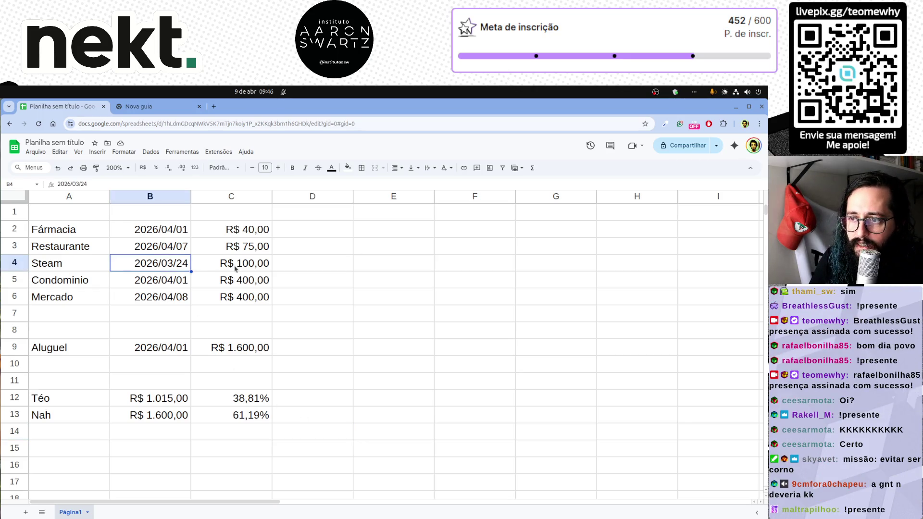
{"action": "left_click_drag", "start_coordinate": [242, 264], "coordinate": [52, 275]}
{"action": "left_click", "coordinate": [235, 296]}
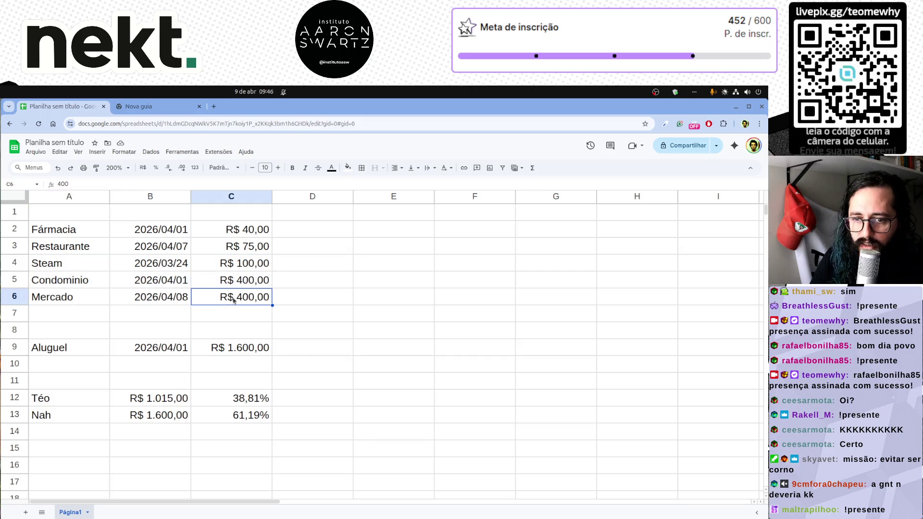
{"action": "left_click_drag", "start_coordinate": [54, 264], "coordinate": [236, 272]}
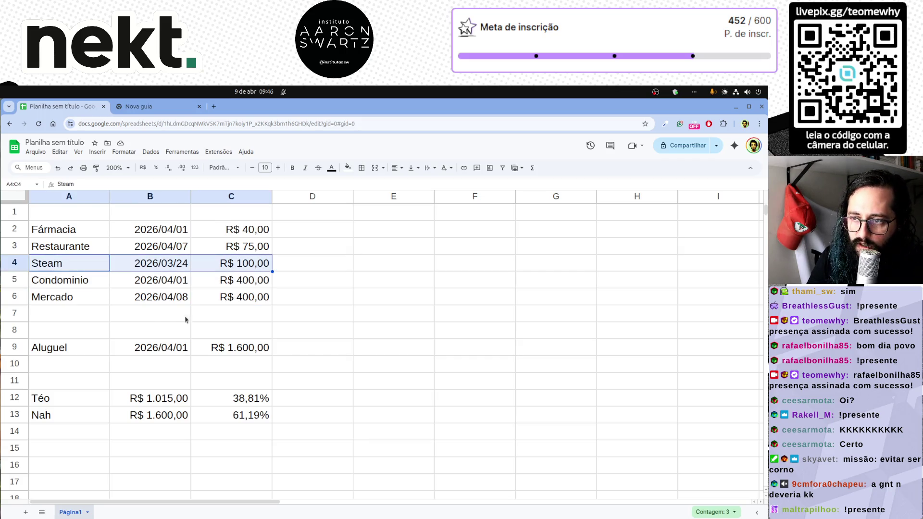
{"action": "left_click", "coordinate": [150, 266]}
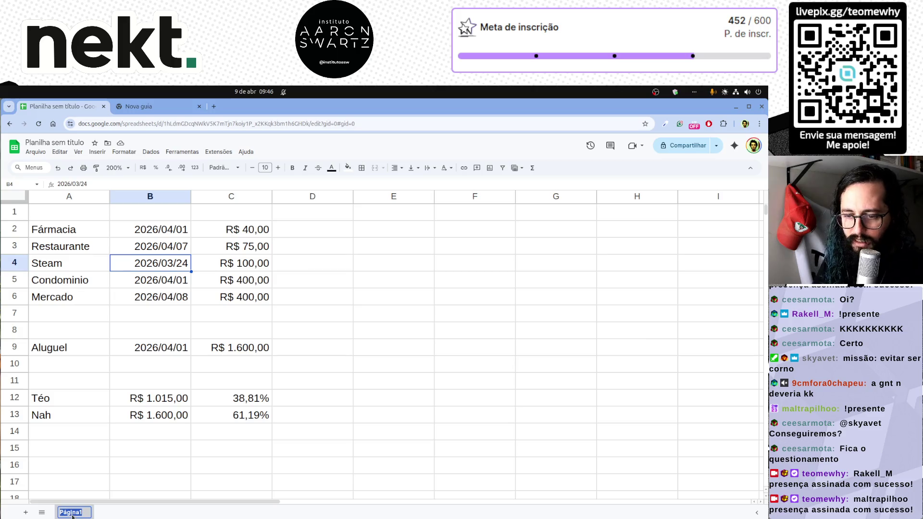
{"action": "type", "text": "Abril"}
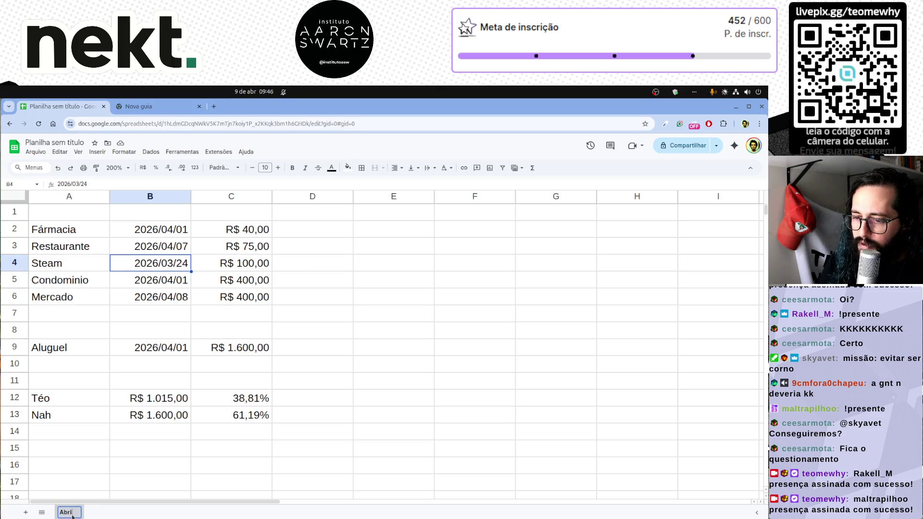
Rename the sheet Abril, delete the Steam row and add a sheet named Março.
{"action": "key", "text": "Return"}
{"action": "left_click_drag", "start_coordinate": [68, 266], "coordinate": [270, 268]}
{"action": "key", "text": "ctrl+c"}
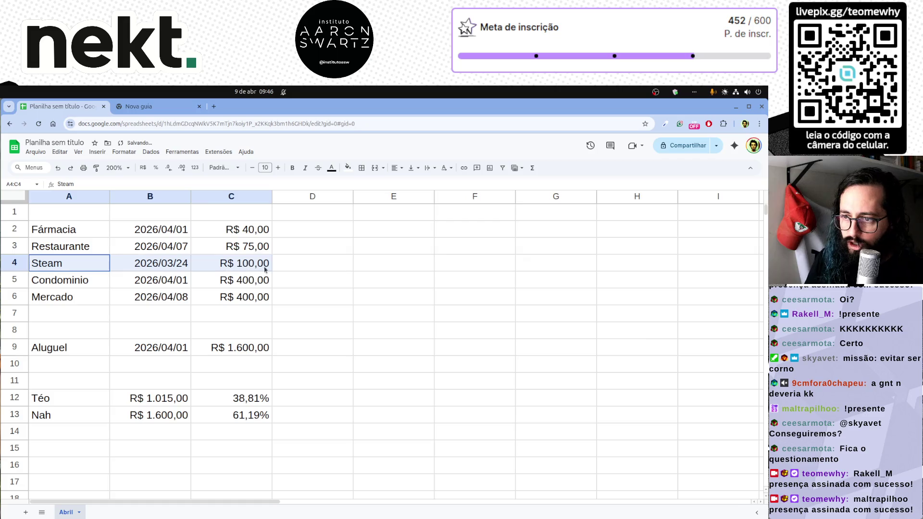
{"action": "right_click", "coordinate": [21, 265]}
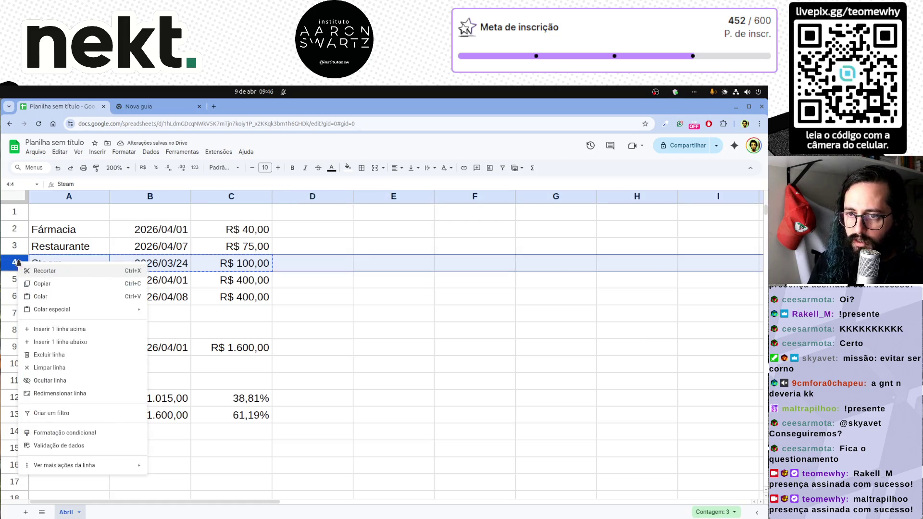
{"action": "left_click", "coordinate": [65, 358]}
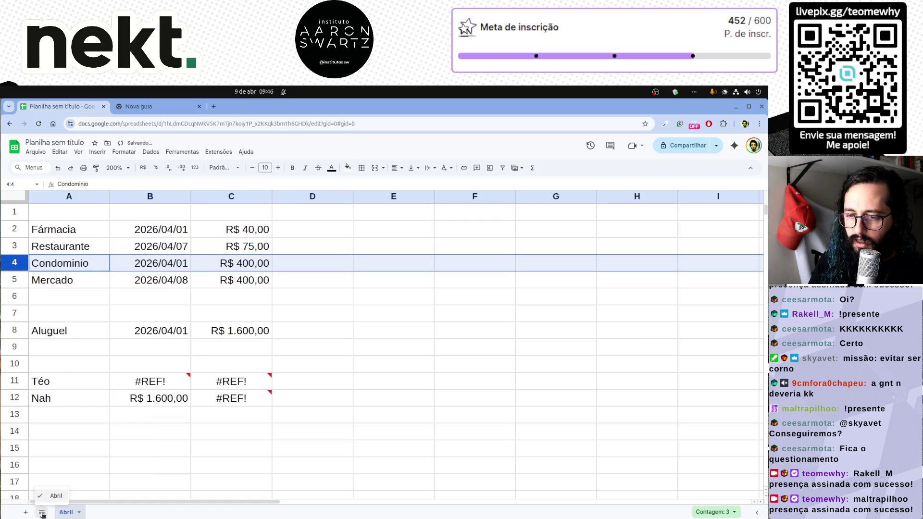
{"action": "left_click", "coordinate": [26, 513]}
{"action": "type", "text": "Março"}
{"action": "key", "text": "Return"}
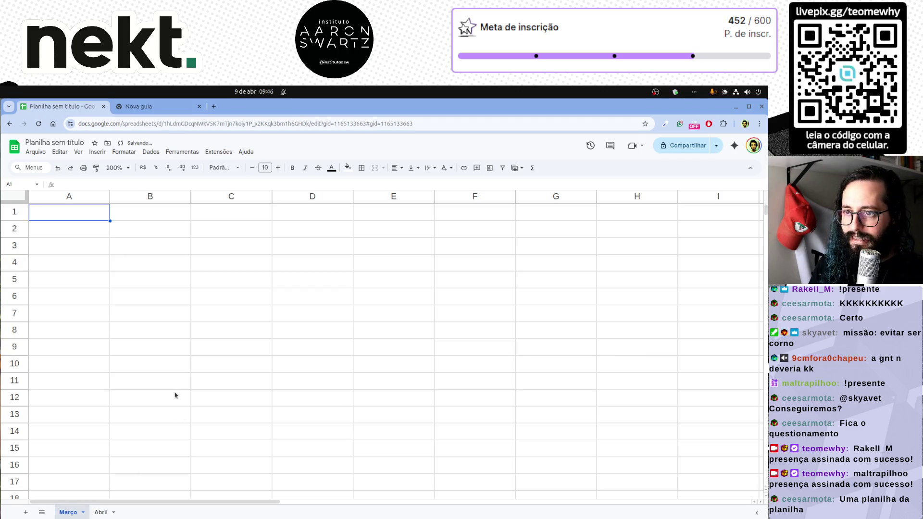
Undo the last actions to restore the Steam row and select it.
{"action": "left_click", "coordinate": [87, 229]}
{"action": "key", "text": "ctrl+z"}
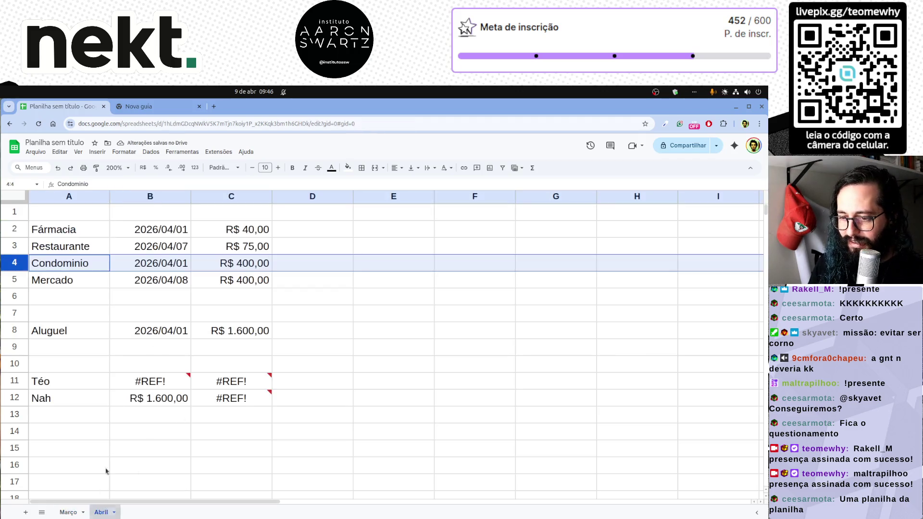
{"action": "key", "text": "ctrl+z"}
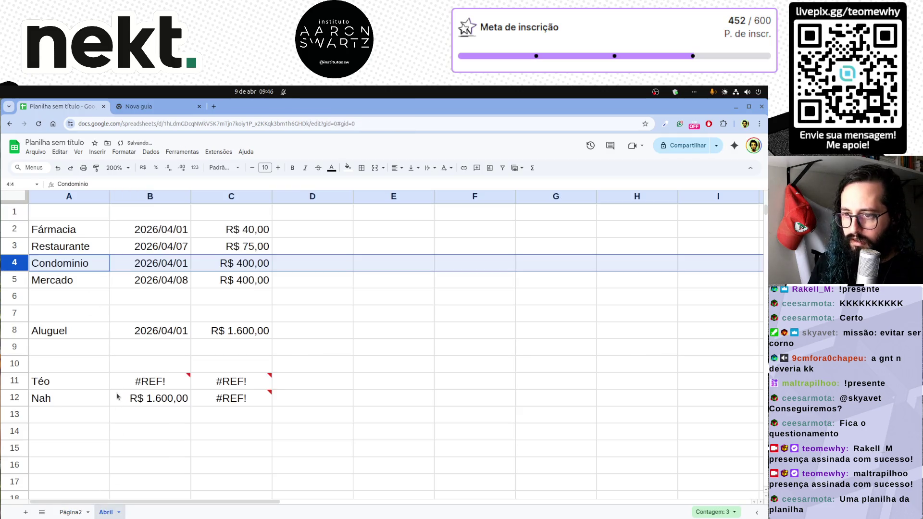
{"action": "key", "text": "ctrl+z"}
{"action": "left_click", "coordinate": [63, 264]}
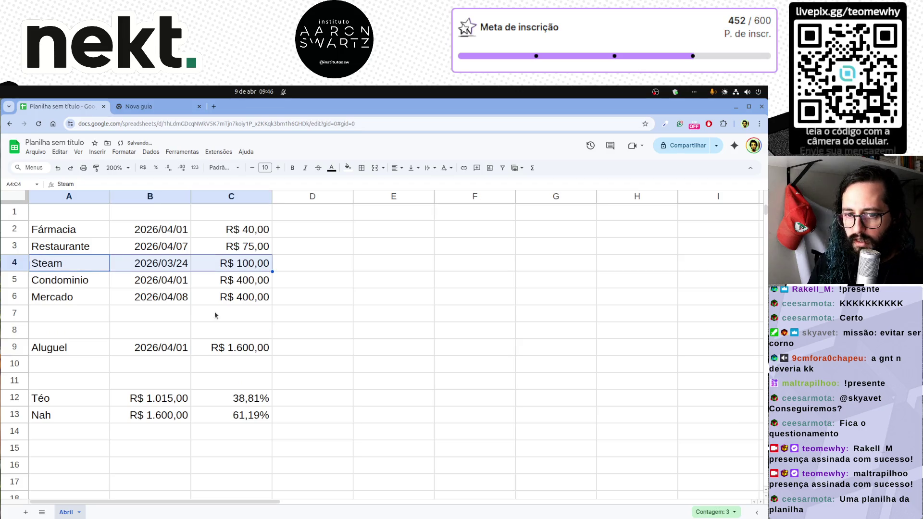
Add a new sheet and paste the Steam row into row 2 of Março.
{"action": "left_click", "coordinate": [25, 512]}
{"action": "left_click", "coordinate": [65, 512]}
{"action": "left_click", "coordinate": [103, 512]}
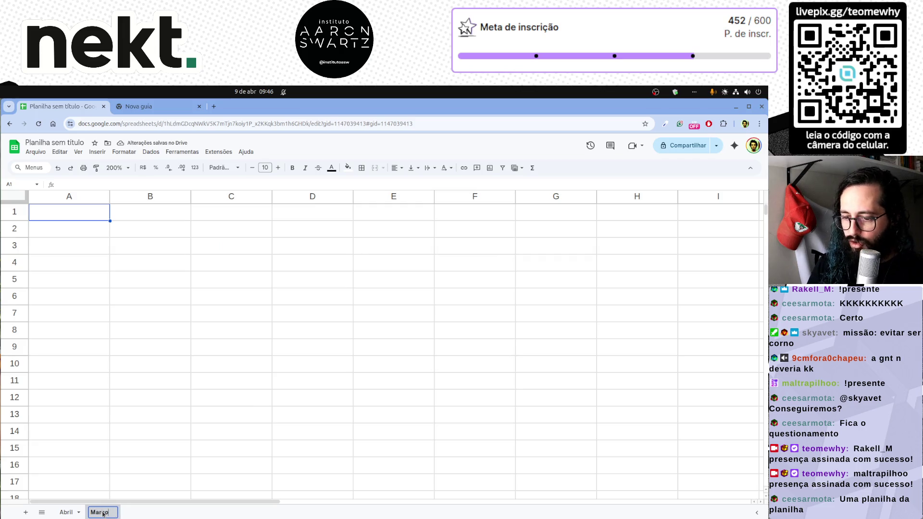
{"action": "left_click", "coordinate": [78, 231]}
{"action": "key", "text": "ctrl+v"}
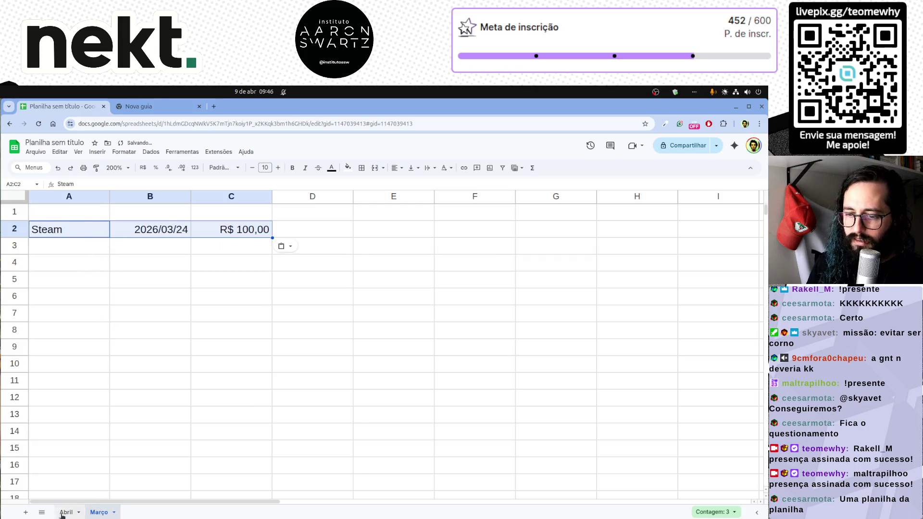
Delete the Steam row from the Abril sheet.
{"action": "left_click", "coordinate": [65, 512]}
{"action": "left_click", "coordinate": [177, 309]}
{"action": "left_click", "coordinate": [14, 263]}
{"action": "right_click", "coordinate": [14, 263]}
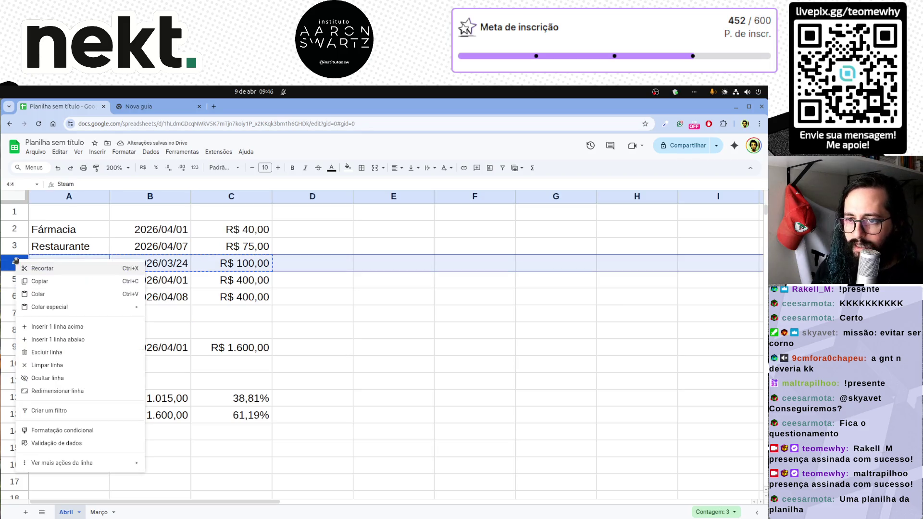
{"action": "left_click", "coordinate": [47, 353]}
{"action": "left_click", "coordinate": [311, 313]}
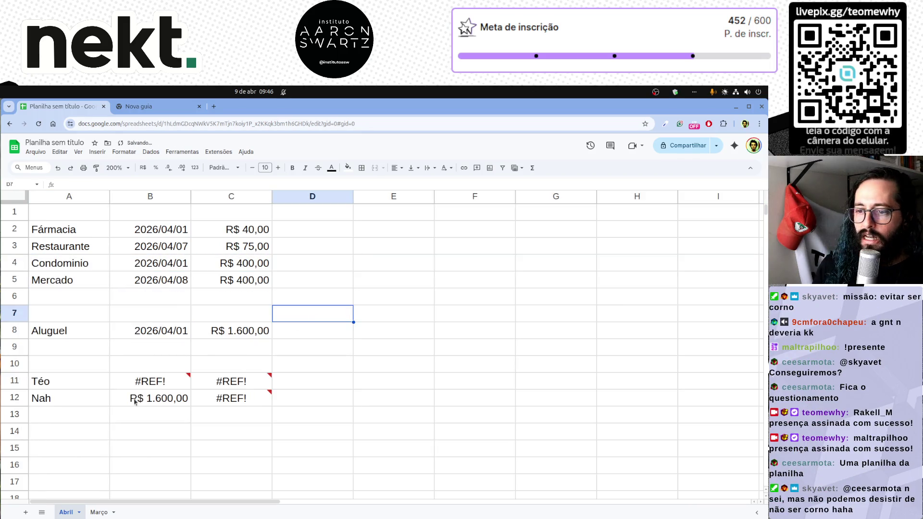
Remove the broken #REF! reference from Téo's total so it reads R$ 915,00.
{"action": "left_click", "coordinate": [167, 384]}
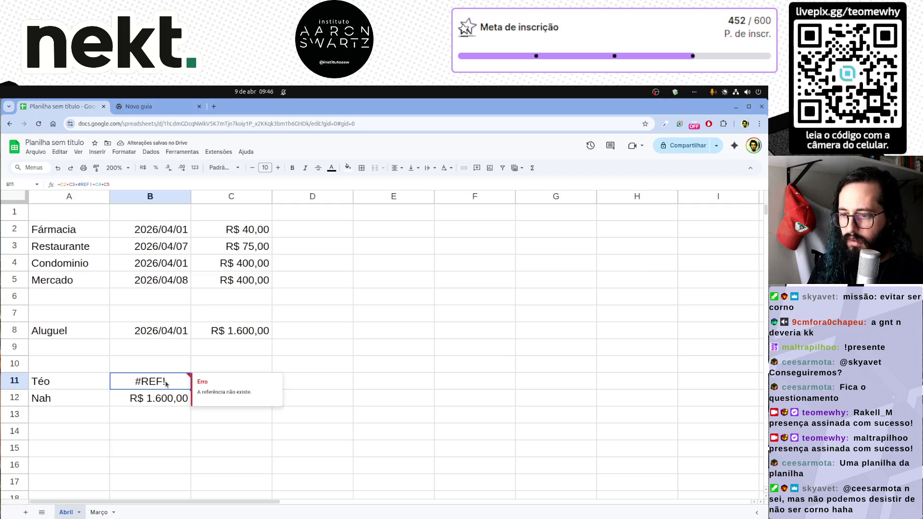
{"action": "double_click", "coordinate": [165, 382]}
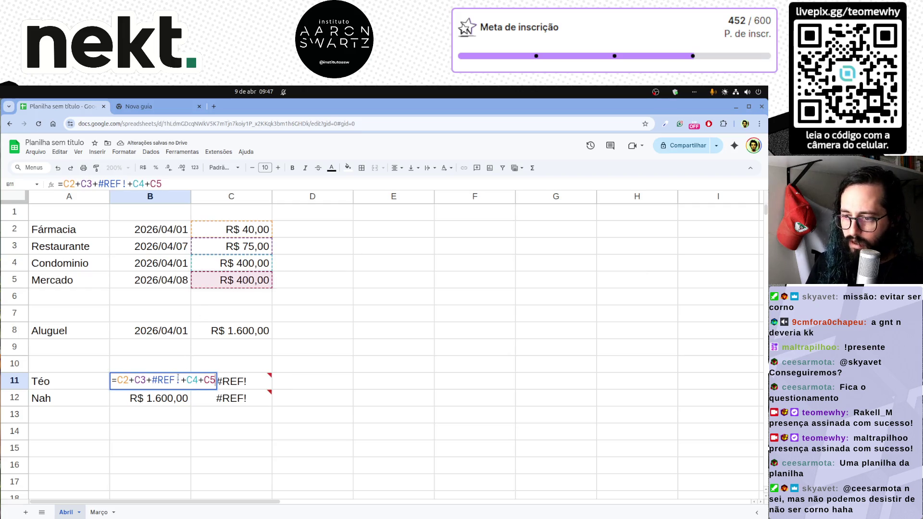
{"action": "key", "text": "BackSpace"}
{"action": "key", "text": "Return"}
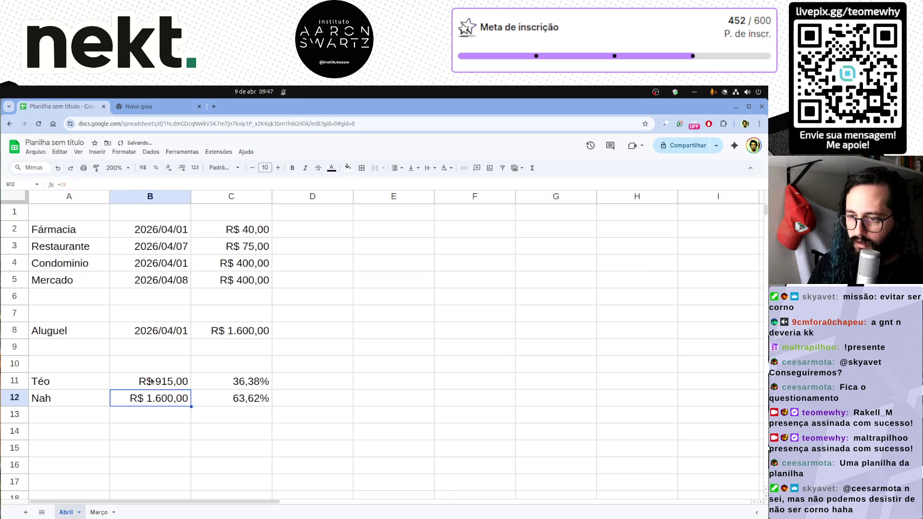
{"action": "left_click", "coordinate": [306, 390]}
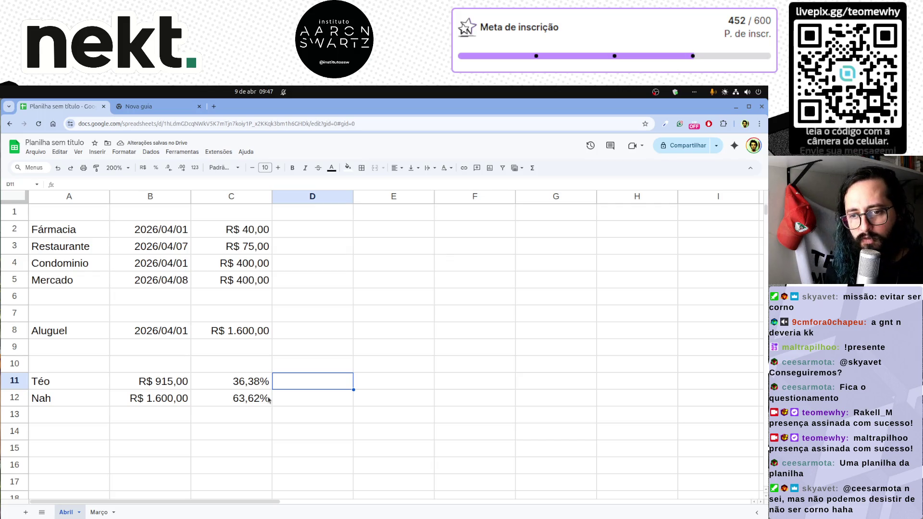
Move the Março sheet tab before Abril and flip between the two sheets.
{"action": "left_click", "coordinate": [99, 512]}
{"action": "left_click_drag", "start_coordinate": [99, 513], "coordinate": [62, 512]}
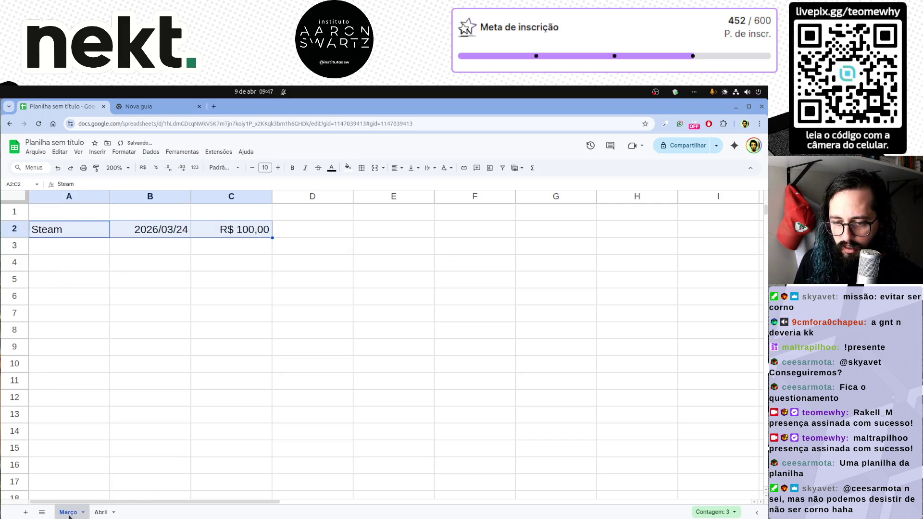
{"action": "left_click", "coordinate": [102, 512]}
{"action": "left_click", "coordinate": [68, 512]}
{"action": "left_click", "coordinate": [101, 512]}
{"action": "left_click", "coordinate": [69, 512]}
{"action": "left_click", "coordinate": [101, 513]}
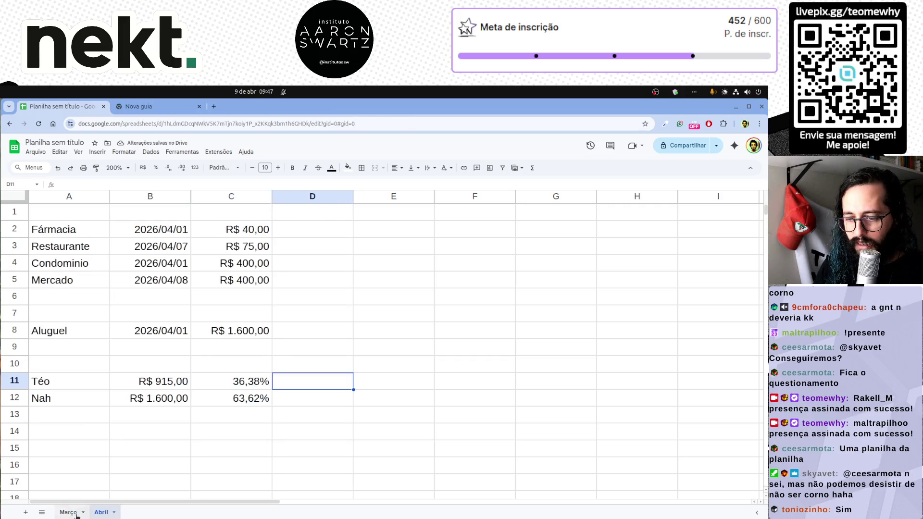
{"action": "left_click", "coordinate": [68, 512]}
Flip between Março and Abril with shortcuts, return to Abril and add a blank sheet Página3.
{"action": "key", "text": "ctrl+shift+Page_Down"}
{"action": "key", "text": "ctrl+shift+Page_Up"}
{"action": "key", "text": "ctrl+shift+Page_Down"}
{"action": "key", "text": "ctrl+shift+Page_Up"}
{"action": "key", "text": "ctrl+shift+Page_Down"}
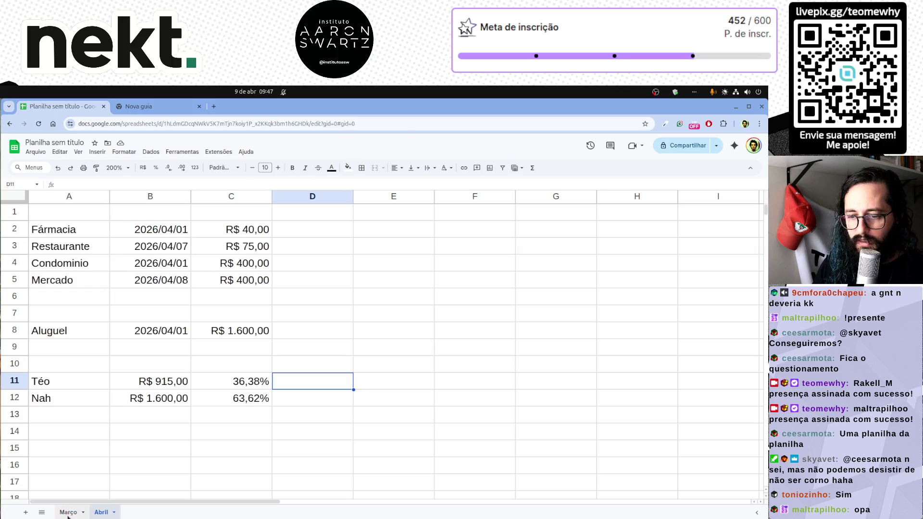
{"action": "key", "text": "ctrl+shift+Page_Up"}
{"action": "key", "text": "ctrl+shift+Page_Down"}
{"action": "key", "text": "ctrl+shift+Page_Up"}
{"action": "key", "text": "ctrl+shift+Page_Down"}
{"action": "key", "text": "ctrl+shift+Page_Up"}
{"action": "key", "text": "ctrl+shift+Page_Down"}
{"action": "key", "text": "ctrl+shift+Page_Up"}
{"action": "left_click", "coordinate": [100, 513]}
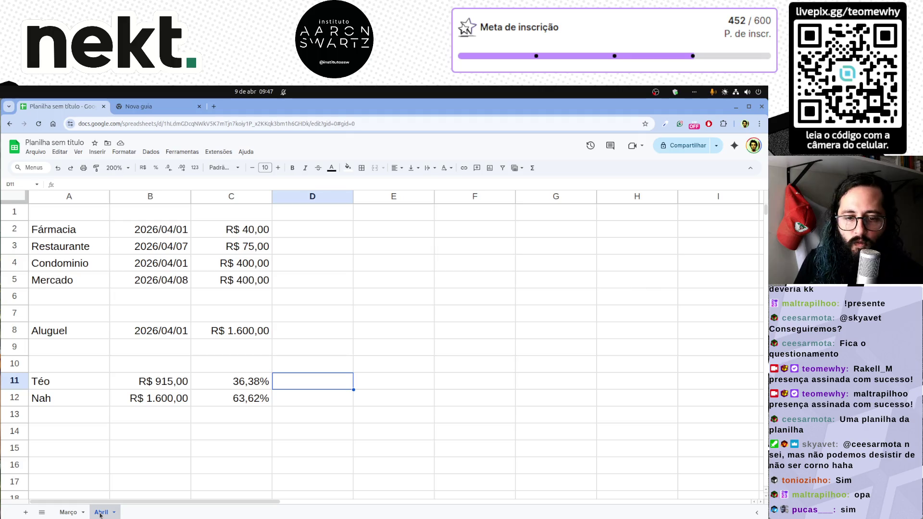
{"action": "key", "text": "shift+F11"}
{"action": "double_click", "coordinate": [137, 512]}
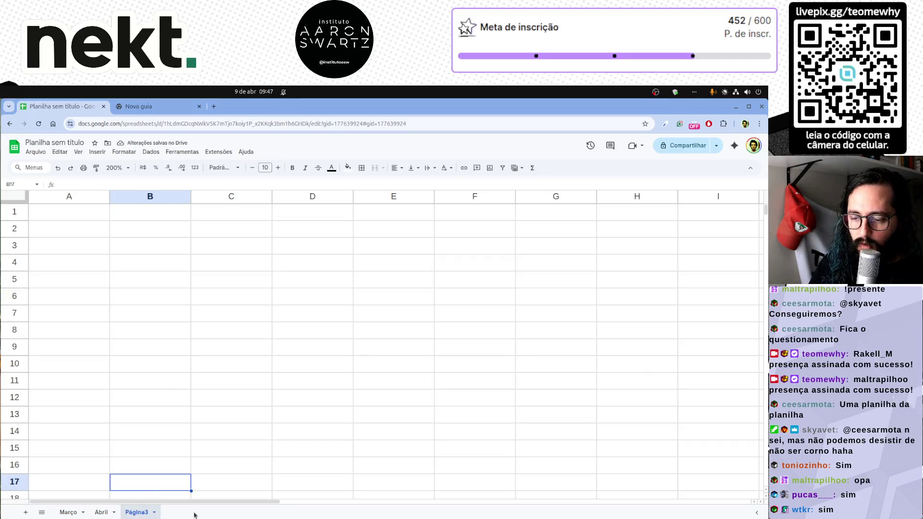
Rename the new sheet Lançamentos and paste Abril's expense rows A2:C5 into rows 2–5.
{"action": "double_click", "coordinate": [146, 513]}
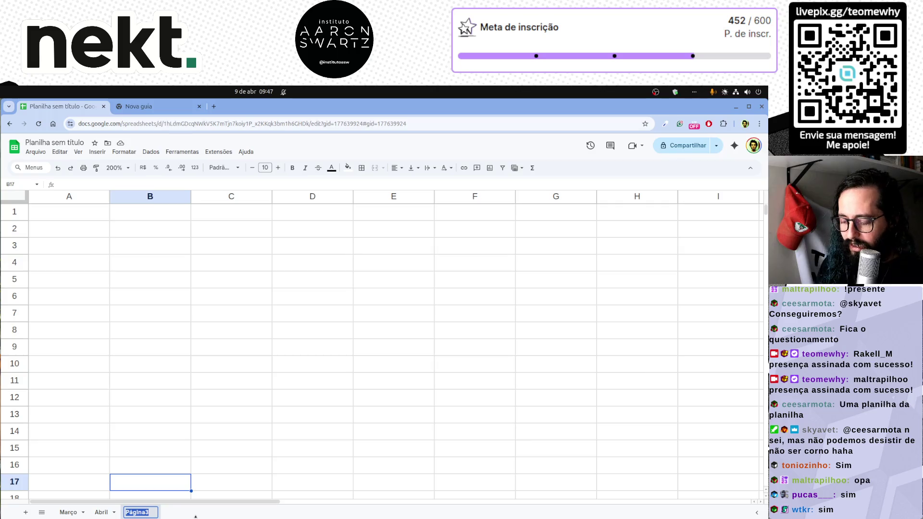
{"action": "type", "text": "Lançamentos"}
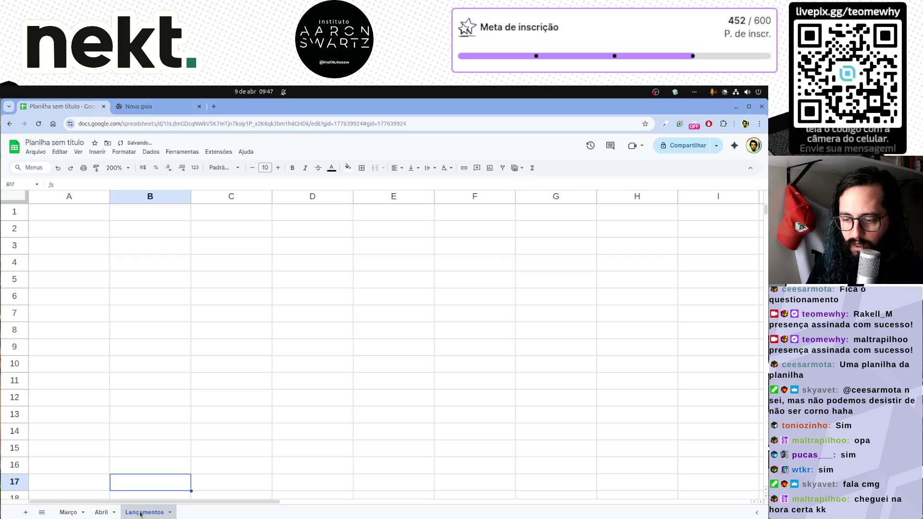
{"action": "key", "text": "Up"}
{"action": "key", "text": "Up"}
{"action": "key", "text": "Up"}
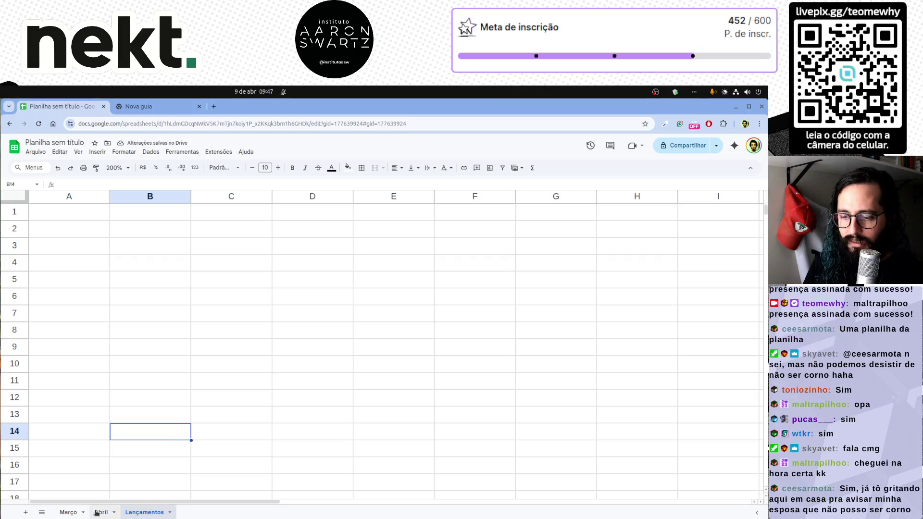
{"action": "left_click", "coordinate": [102, 512]}
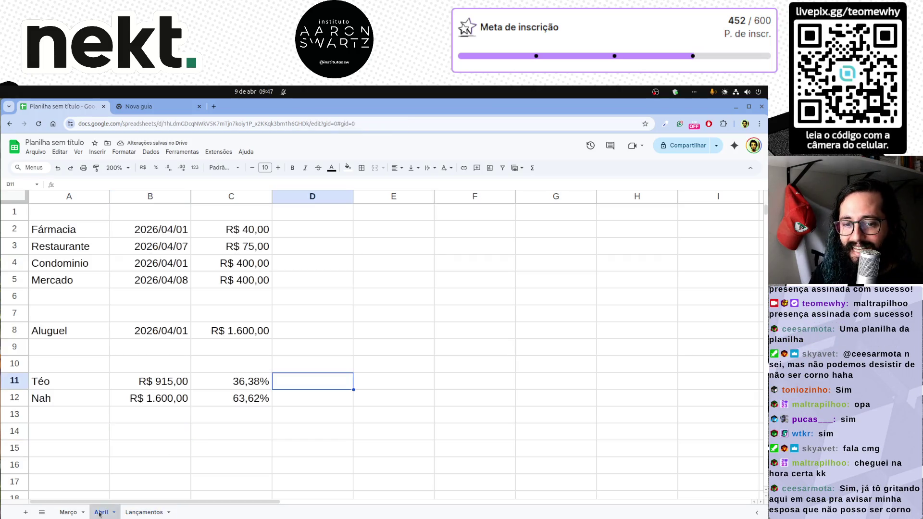
{"action": "left_click_drag", "start_coordinate": [50, 229], "coordinate": [236, 286]}
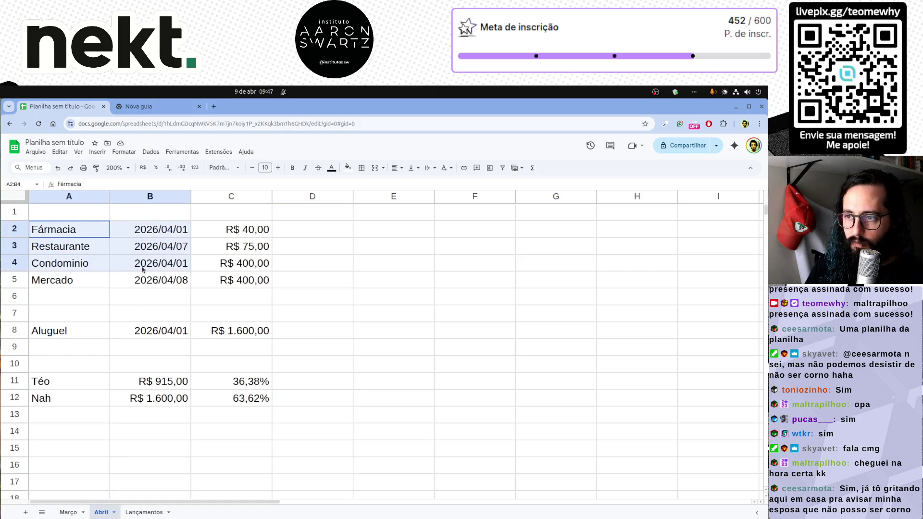
{"action": "left_click", "coordinate": [138, 513]}
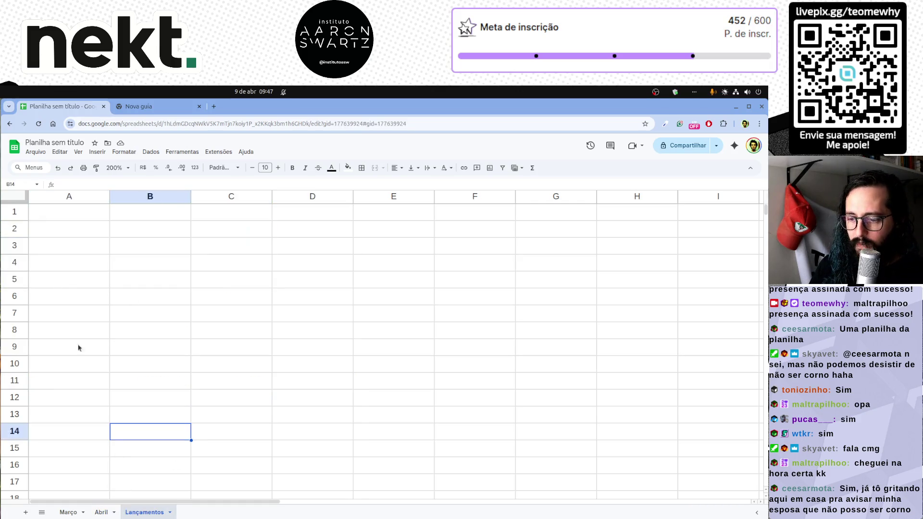
{"action": "left_click", "coordinate": [62, 216]}
{"action": "left_click", "coordinate": [72, 229]}
{"action": "type", "text": "Fármacia\t2026/04/01\tR$ 40,00 Restaurante\t2026/04/07\tR$ 75,00 Condominio\t2026/04/01\tR$ 400,00 Mercado\t2026/04/08\tR$ 400,00"}
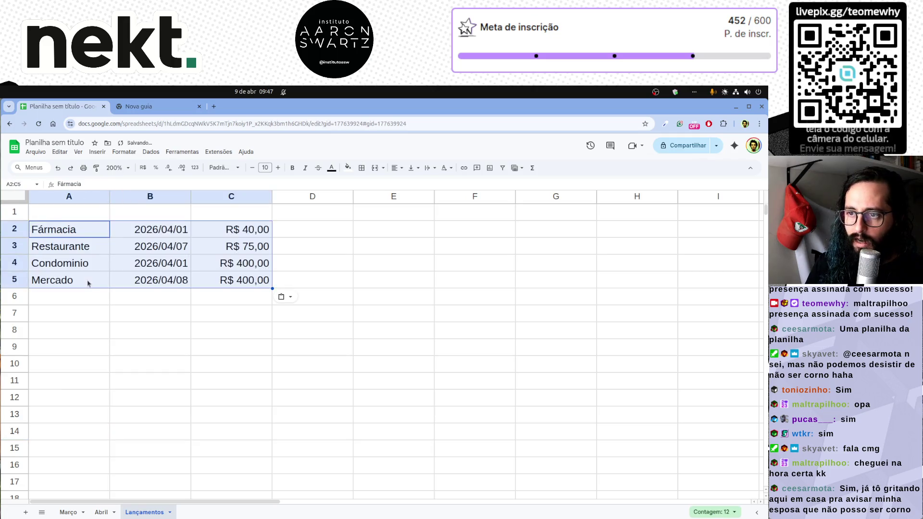
Copy the Steam row from Março and the Aluguel row from Abril into rows 6 and 7.
{"action": "left_click", "coordinate": [71, 513]}
{"action": "left_click_drag", "start_coordinate": [56, 231], "coordinate": [231, 231]}
{"action": "key", "text": "ctrl+c"}
{"action": "left_click", "coordinate": [144, 513]}
{"action": "left_click", "coordinate": [65, 296]}
{"action": "key", "text": "ctrl+v"}
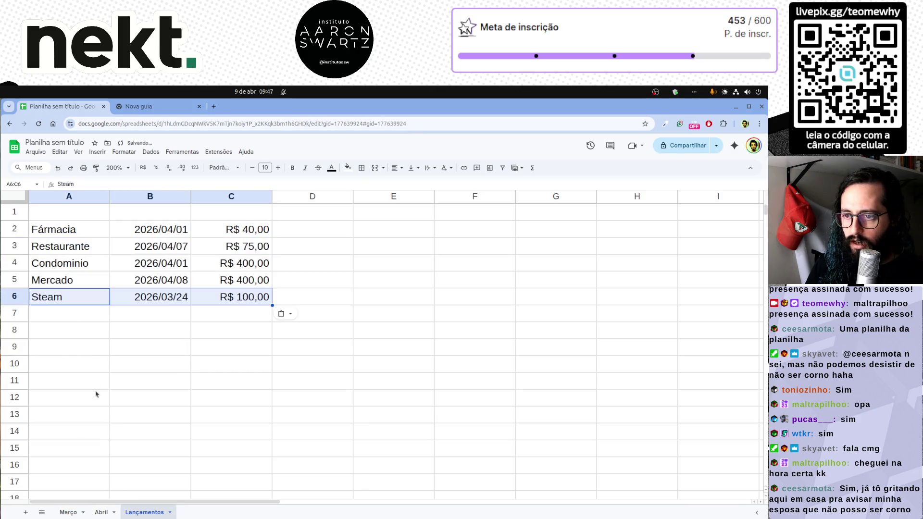
{"action": "left_click", "coordinate": [101, 513]}
{"action": "left_click_drag", "start_coordinate": [100, 331], "coordinate": [231, 330]}
{"action": "key", "text": "ctrl+c"}
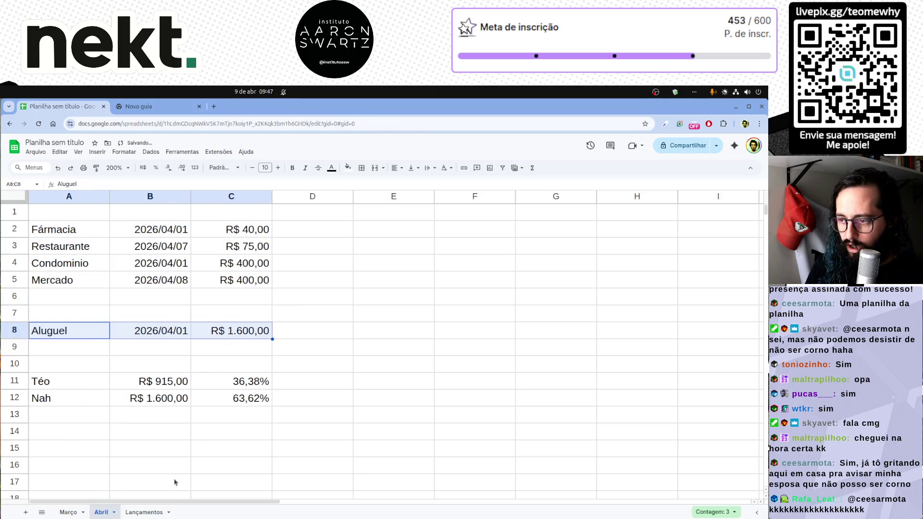
{"action": "left_click", "coordinate": [144, 512]}
{"action": "left_click", "coordinate": [64, 312]}
{"action": "key", "text": "ctrl+v"}
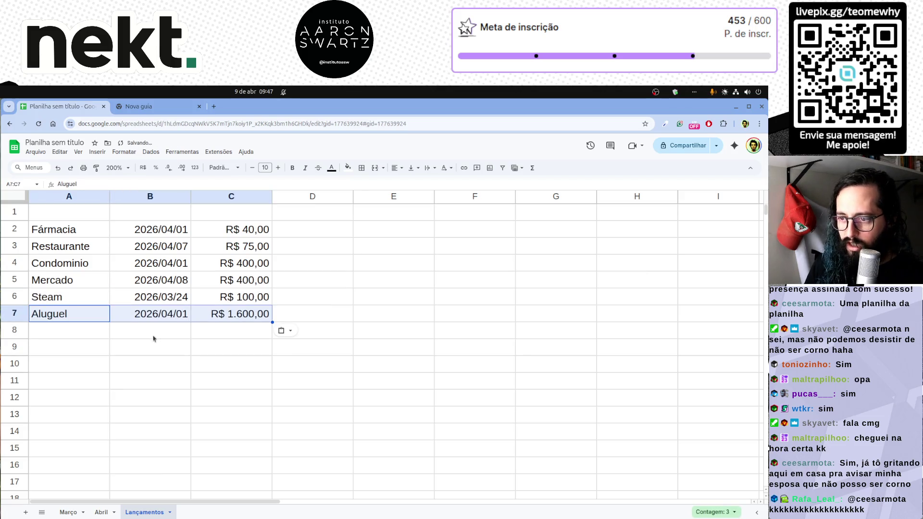
{"action": "left_click", "coordinate": [64, 338]}
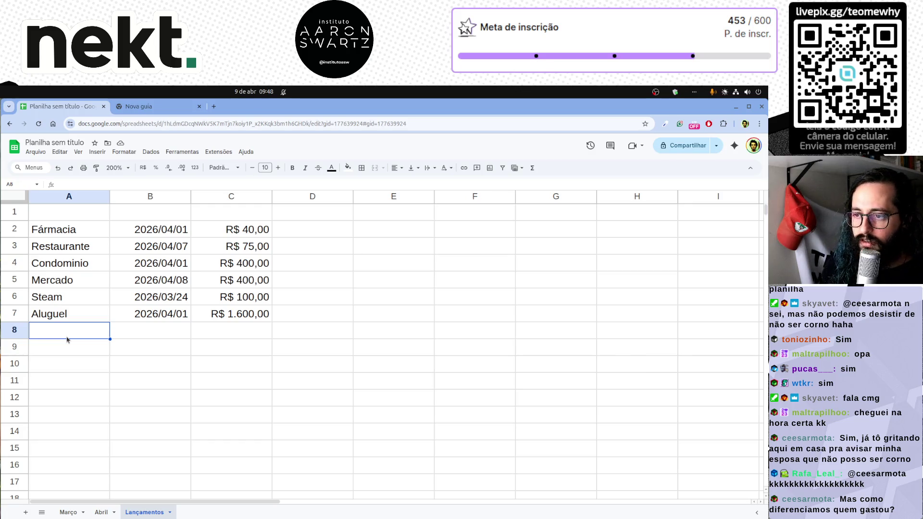
Move the date column ahead of the expense names in Lançamentos.
{"action": "left_click", "coordinate": [157, 198]}
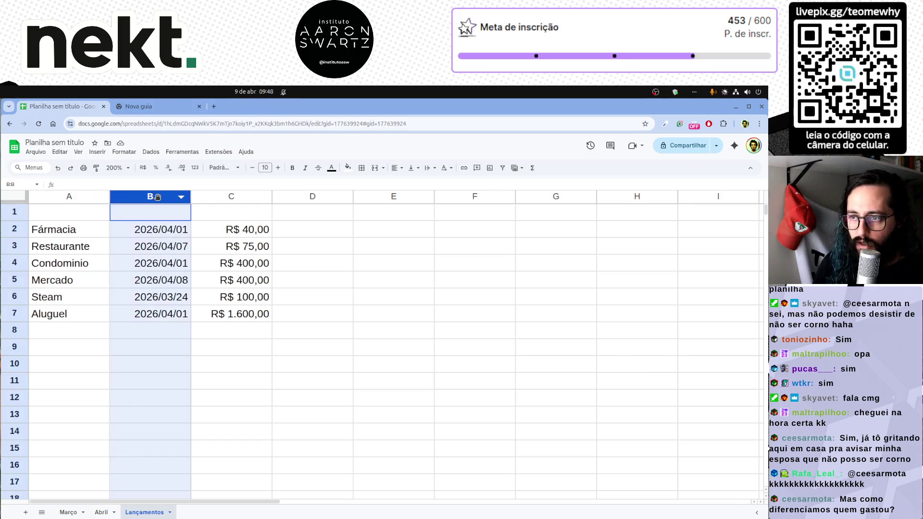
{"action": "left_click_drag", "start_coordinate": [158, 198], "coordinate": [57, 209]}
{"action": "left_click", "coordinate": [188, 366]}
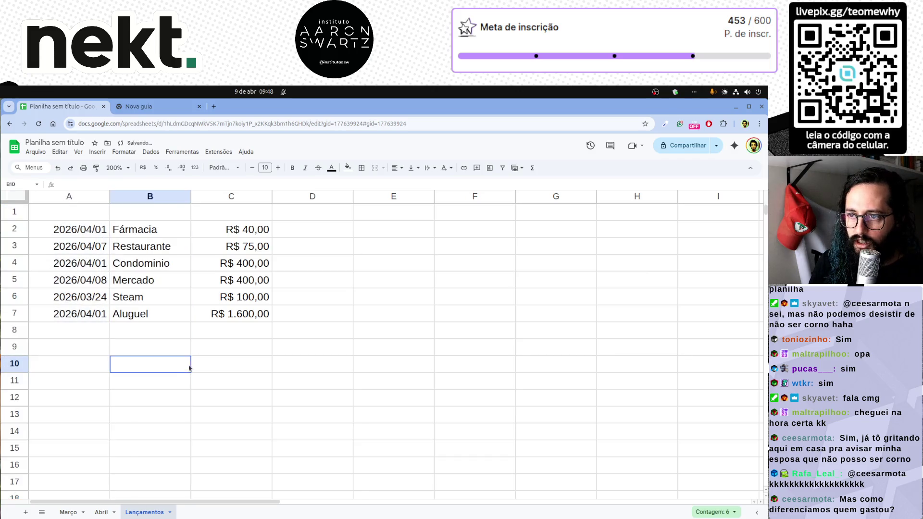
Add the headers Data, Nome, Valor and Pagador across A1:D1.
{"action": "left_click", "coordinate": [93, 215]}
{"action": "type", "text": "Data"}
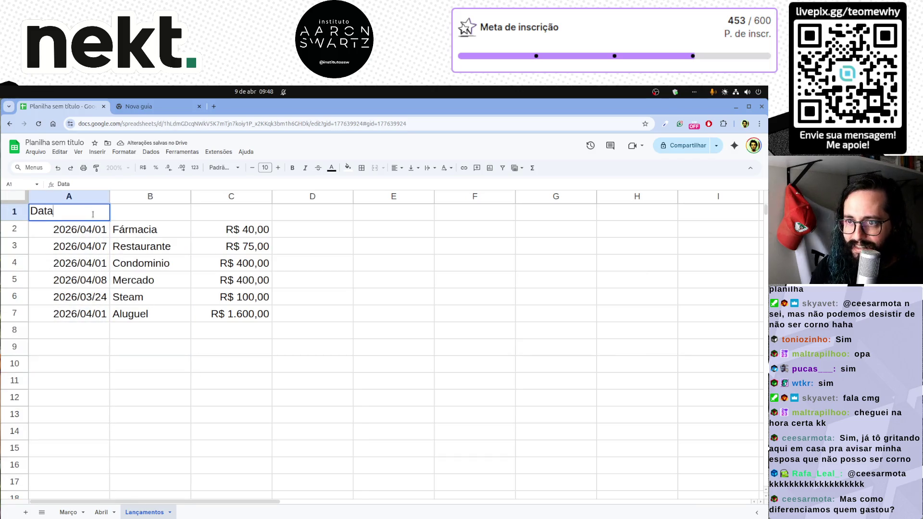
{"action": "key", "text": "Tab"}
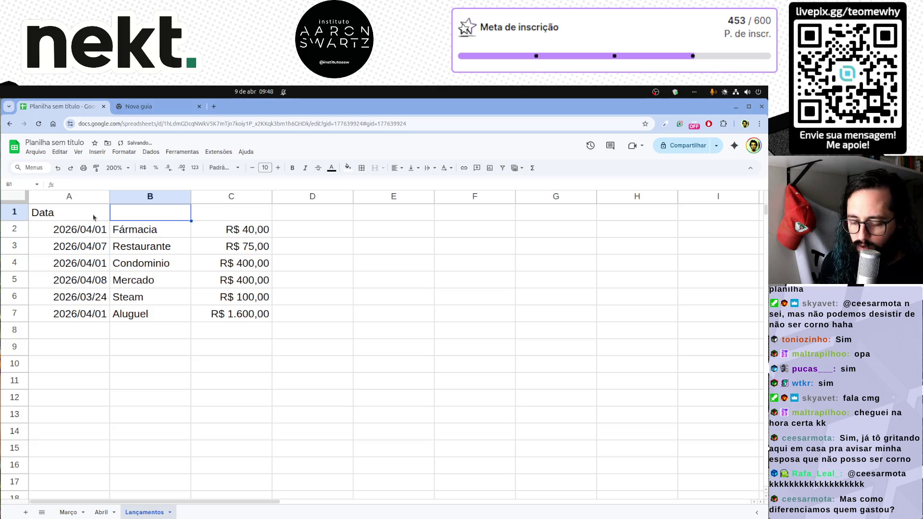
{"action": "type", "text": "Nome"}
{"action": "key", "text": "Tab"}
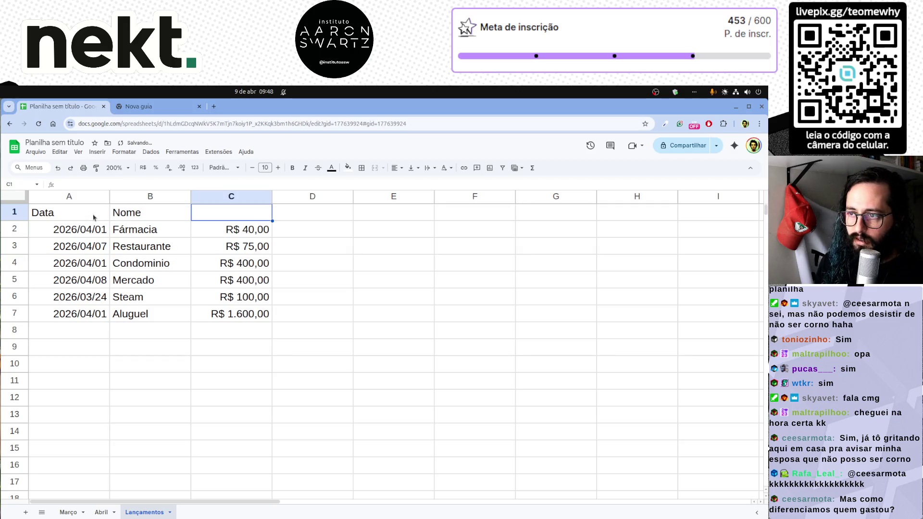
{"action": "type", "text": "Valor"}
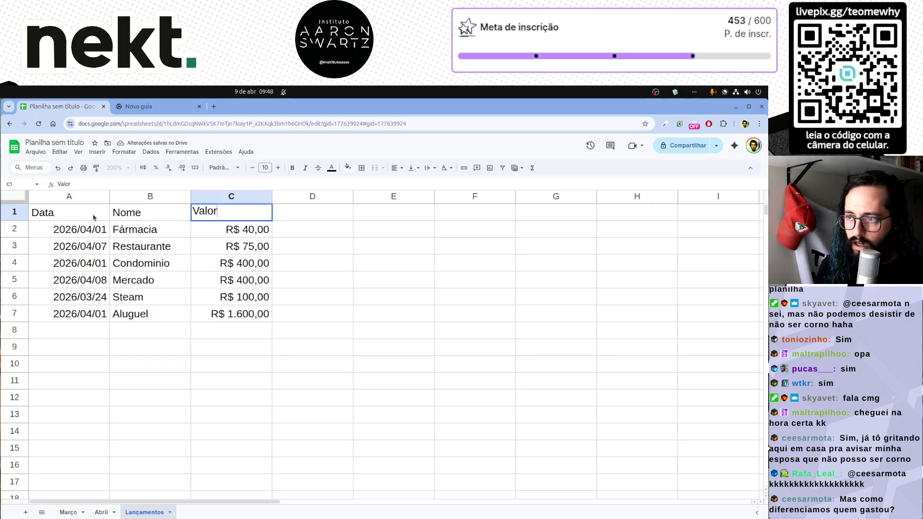
{"action": "key", "text": "Tab"}
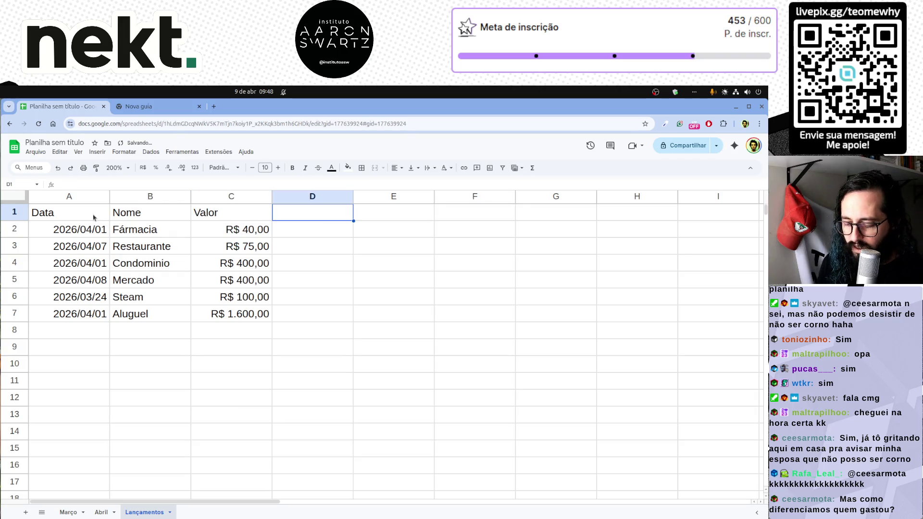
{"action": "type", "text": "Paga"}
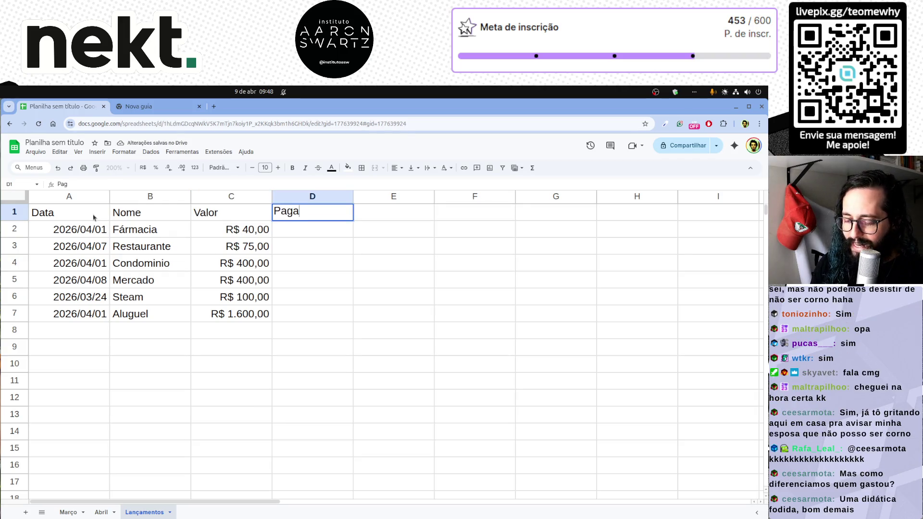
{"action": "key", "text": "Tab"}
Fill Téo as payer in D2:D6 and enter Nah as the Aluguel payer in D7.
{"action": "key", "text": "Left"}
{"action": "type", "text": "Téo"}
{"action": "key", "text": "shift+Down"}
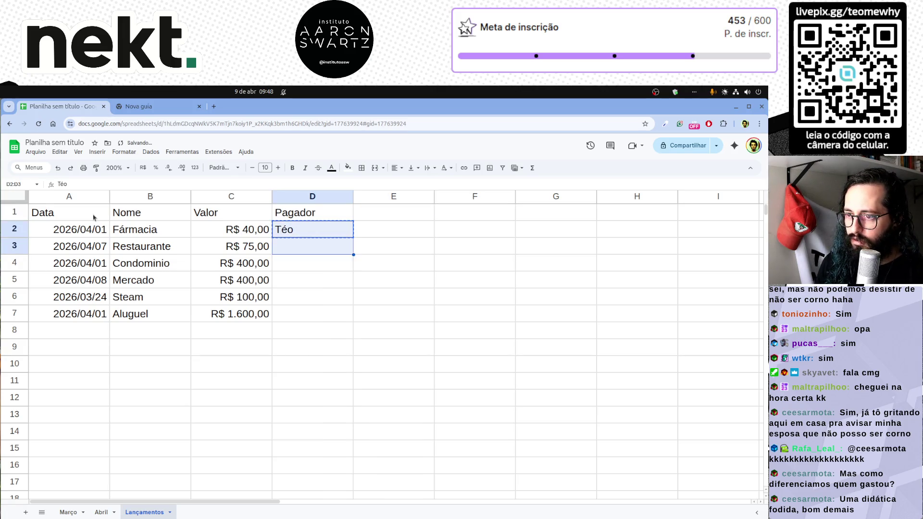
{"action": "key", "text": "shift+Down"}
{"action": "key", "text": "shift+Down"}
{"action": "key", "text": "shift+Down"}
{"action": "key", "text": "ctrl+d"}
{"action": "key", "text": "Down"}
{"action": "key", "text": "Down"}
{"action": "key", "text": "Down"}
{"action": "key", "text": "Down"}
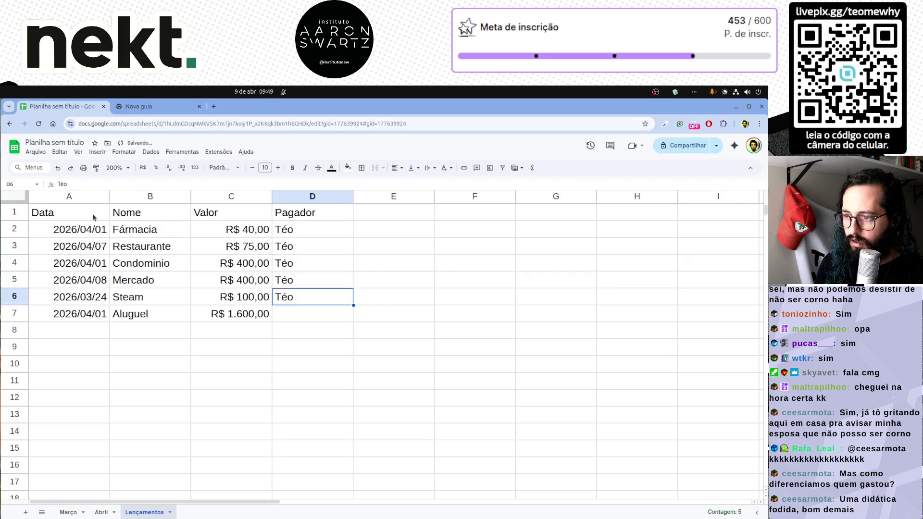
{"action": "key", "text": "Down"}
{"action": "type", "text": "Nah"}
{"action": "key", "text": "Return"}
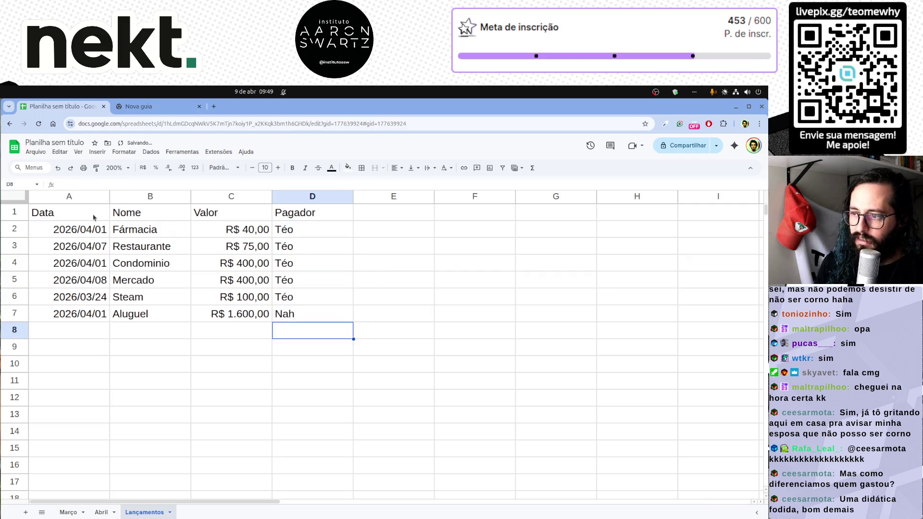
{"action": "left_click_drag", "start_coordinate": [91, 214], "coordinate": [318, 213]}
Centre the header row and the payer names in column D.
{"action": "left_click", "coordinate": [395, 168]}
{"action": "left_click", "coordinate": [410, 183]}
{"action": "left_click", "coordinate": [390, 327]}
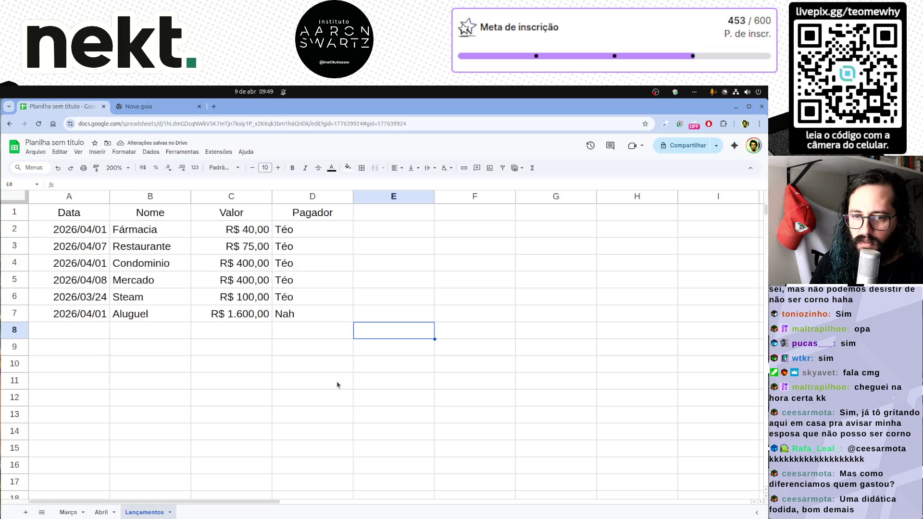
{"action": "left_click_drag", "start_coordinate": [289, 230], "coordinate": [299, 314]}
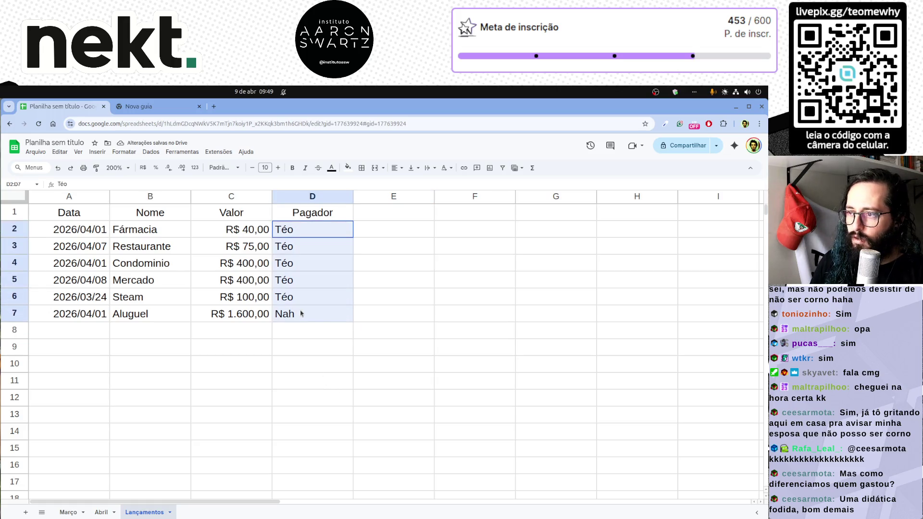
{"action": "left_click", "coordinate": [395, 168]}
{"action": "left_click", "coordinate": [410, 184]}
{"action": "left_click", "coordinate": [394, 330]}
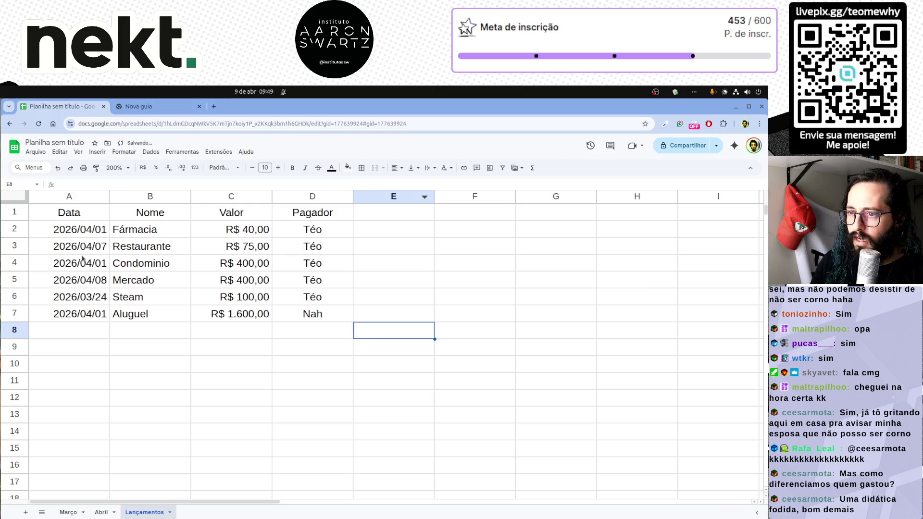
{"action": "key", "text": "Down"}
{"action": "key", "text": "Down"}
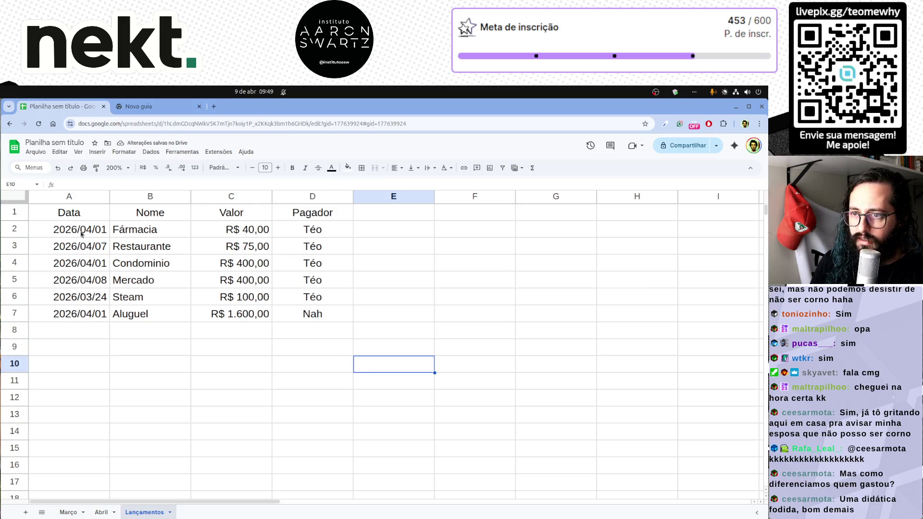
Widen column A to fit the dates and centre the dates in A2:A7.
{"action": "left_click_drag", "start_coordinate": [110, 196], "coordinate": [130, 196]}
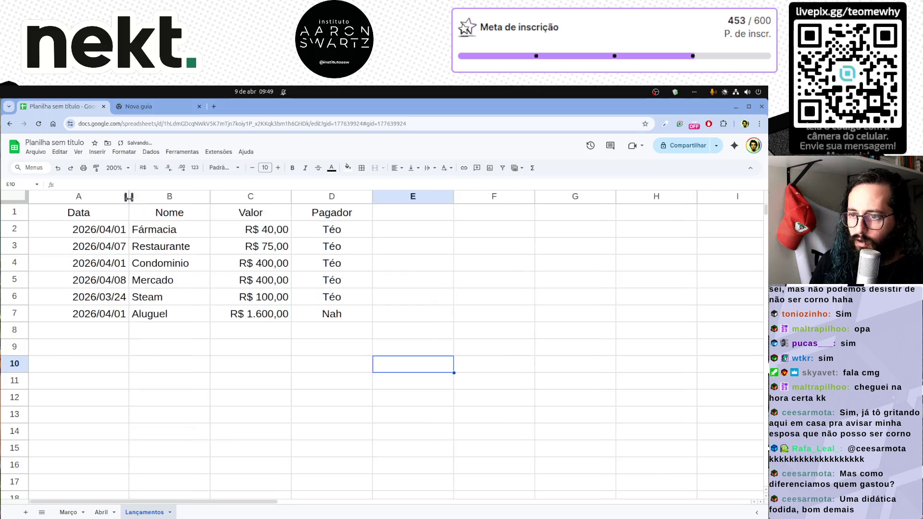
{"action": "left_click_drag", "start_coordinate": [108, 229], "coordinate": [108, 316]}
{"action": "left_click", "coordinate": [102, 347]}
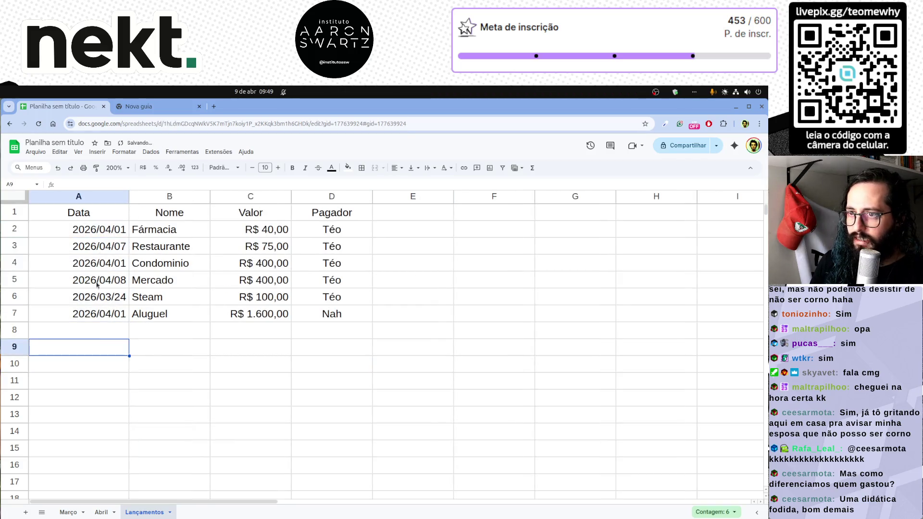
{"action": "double_click", "coordinate": [99, 231]}
{"action": "key", "text": "Escape"}
{"action": "left_click_drag", "start_coordinate": [99, 231], "coordinate": [99, 315]}
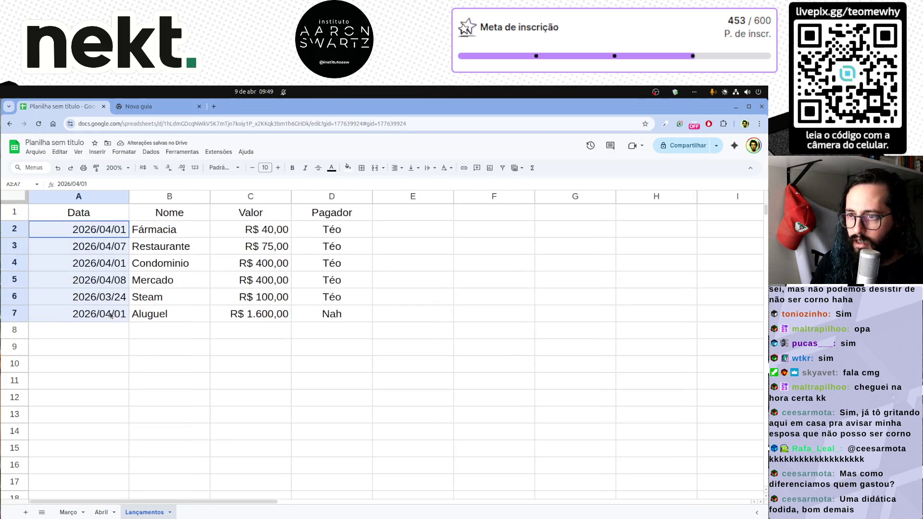
{"action": "left_click", "coordinate": [402, 171]}
{"action": "left_click", "coordinate": [411, 186]}
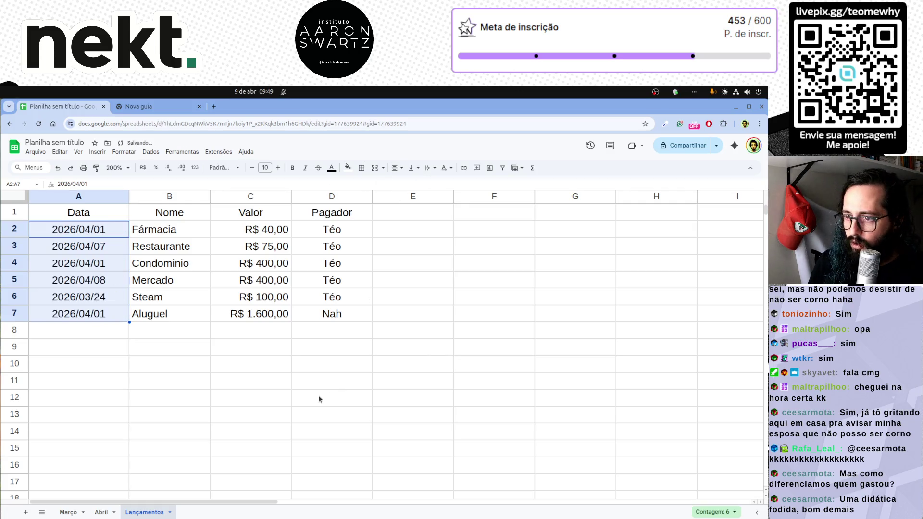
{"action": "left_click", "coordinate": [319, 398]}
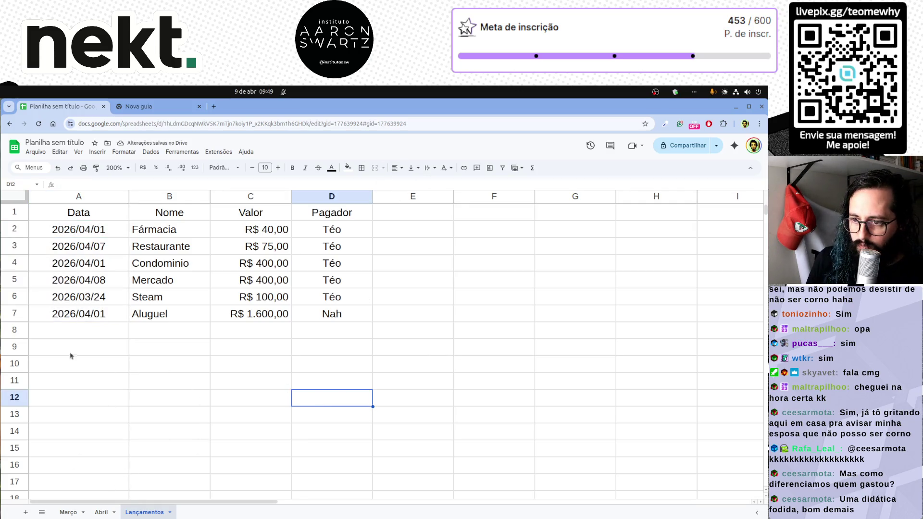
Review the Fármacia expense row and its R$ 40,00 amount, then start a formula in F2.
{"action": "left_click_drag", "start_coordinate": [102, 233], "coordinate": [364, 315]}
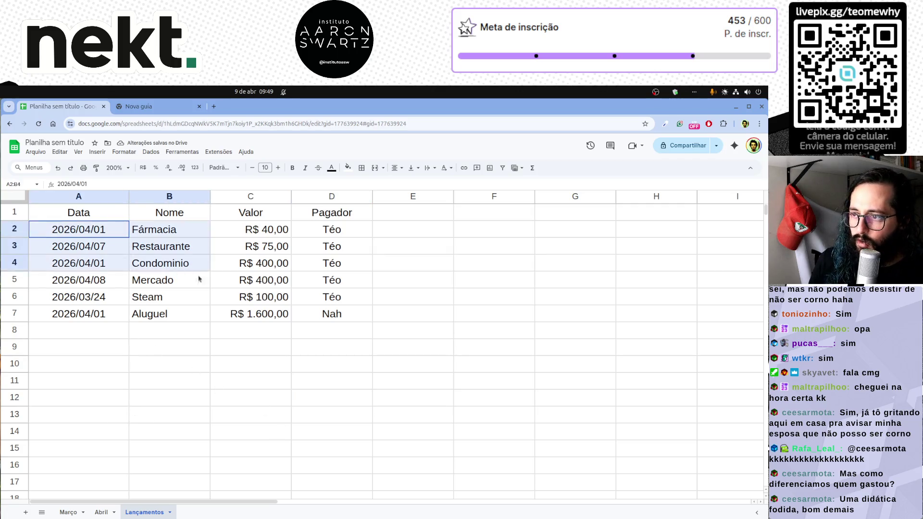
{"action": "left_click", "coordinate": [374, 345]}
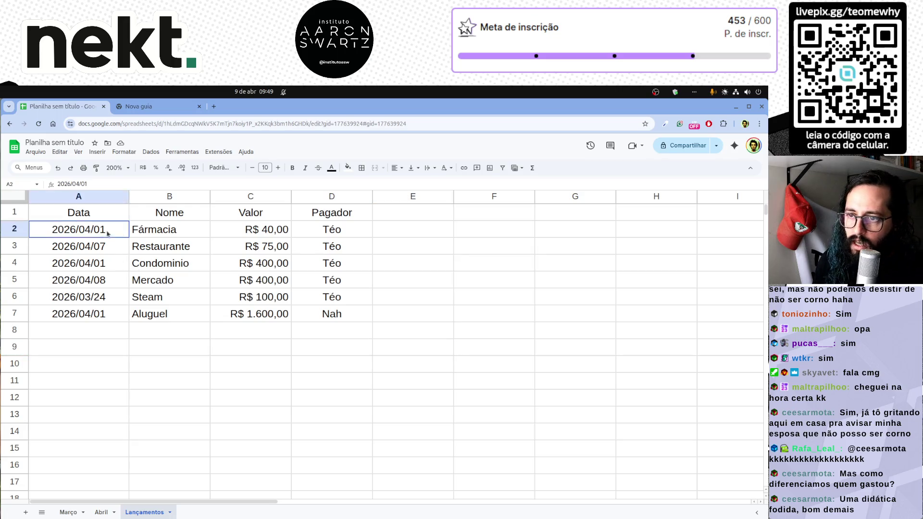
{"action": "left_click_drag", "start_coordinate": [103, 230], "coordinate": [330, 229]}
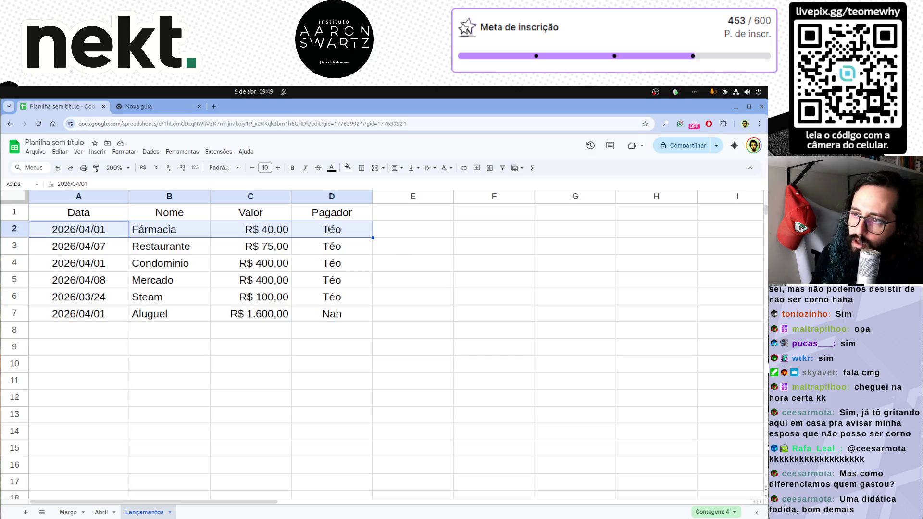
{"action": "left_click", "coordinate": [391, 252]}
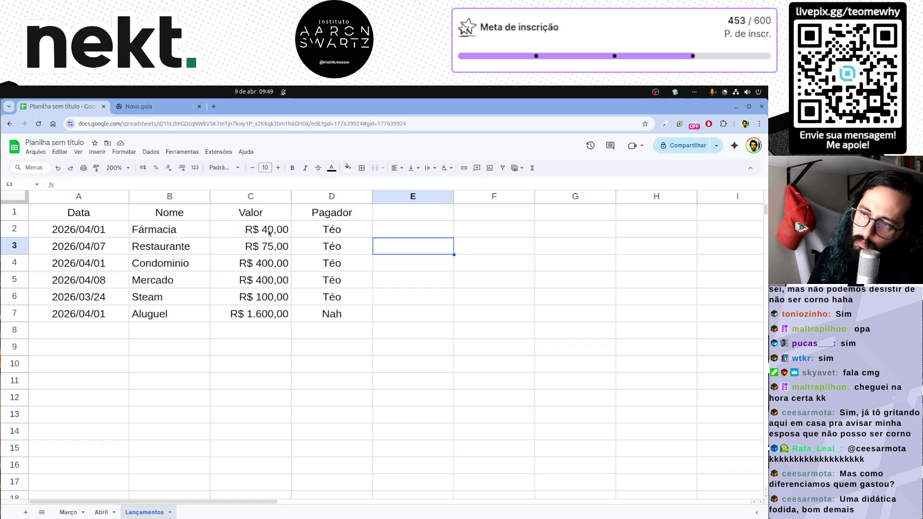
{"action": "left_click_drag", "start_coordinate": [269, 232], "coordinate": [72, 233]}
{"action": "left_click", "coordinate": [341, 233]}
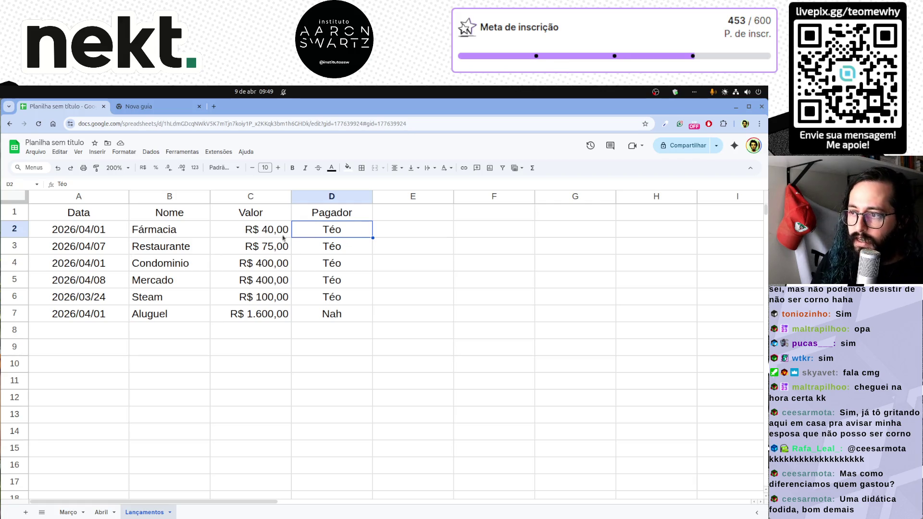
{"action": "left_click", "coordinate": [262, 236]}
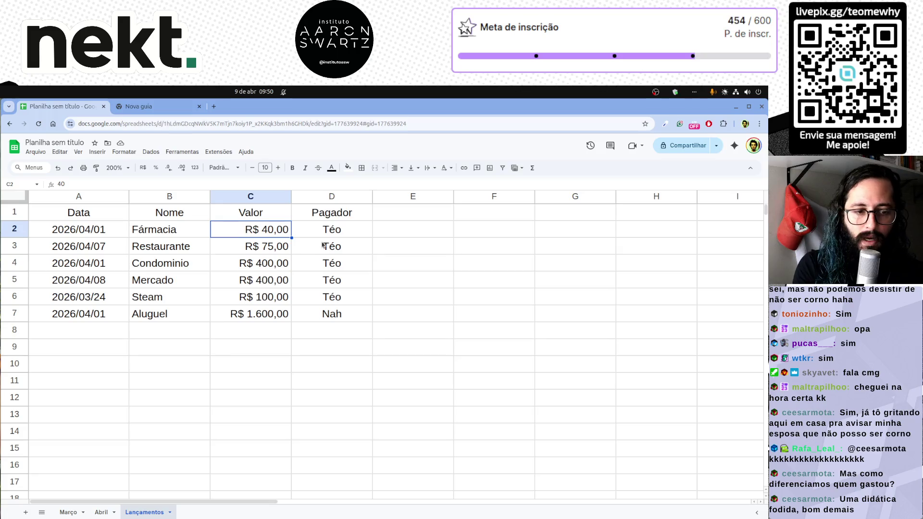
{"action": "left_click", "coordinate": [310, 233]}
{"action": "left_click", "coordinate": [264, 236]}
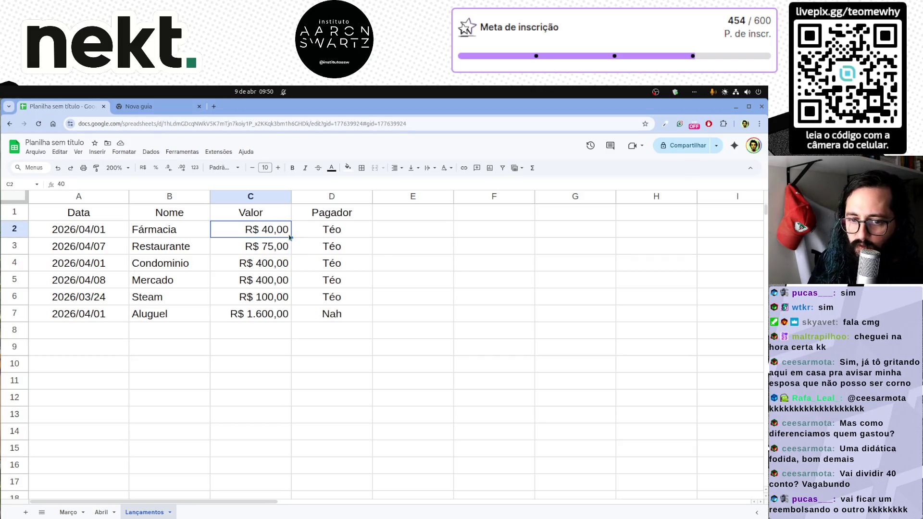
{"action": "left_click", "coordinate": [491, 231]}
{"action": "type", "text": "="}
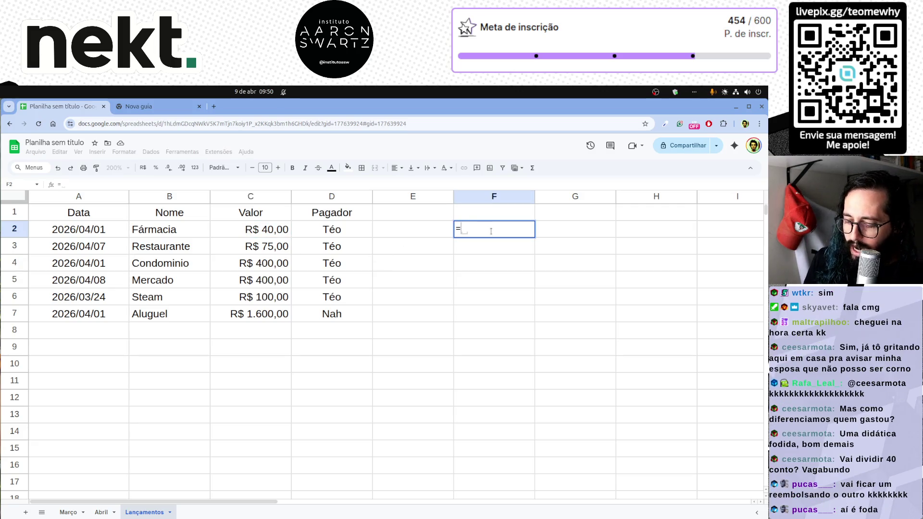
{"action": "key", "text": "Left"}
{"action": "key", "text": "Left"}
{"action": "key", "text": "Left"}
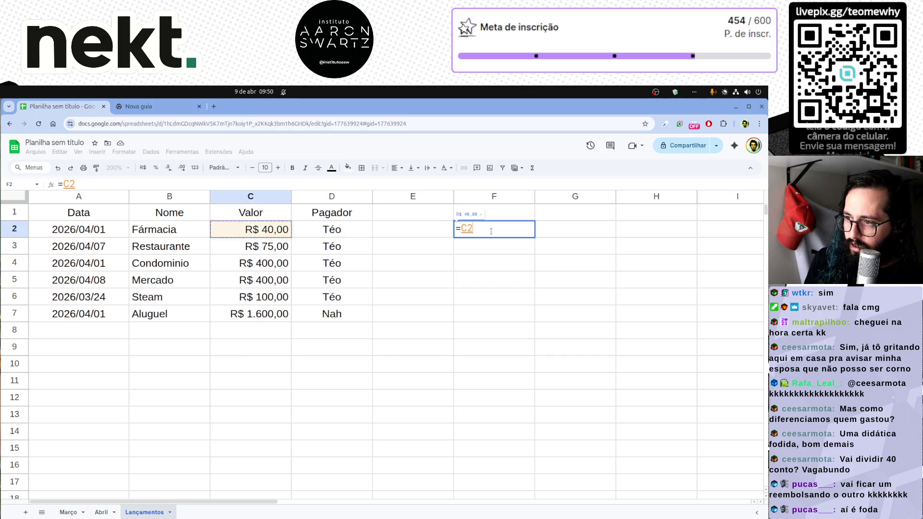
{"action": "type", "text": "*0,4"}
{"action": "key", "text": "Return"}
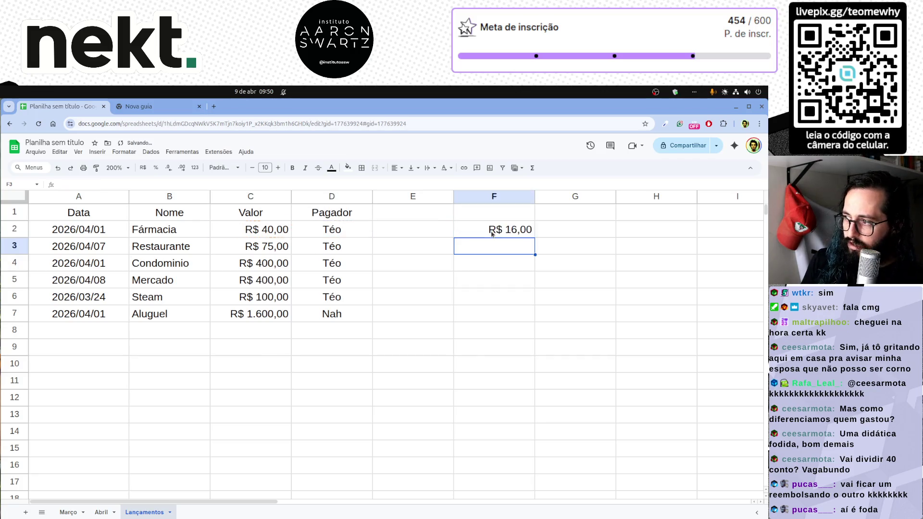
{"action": "left_click", "coordinate": [491, 233]}
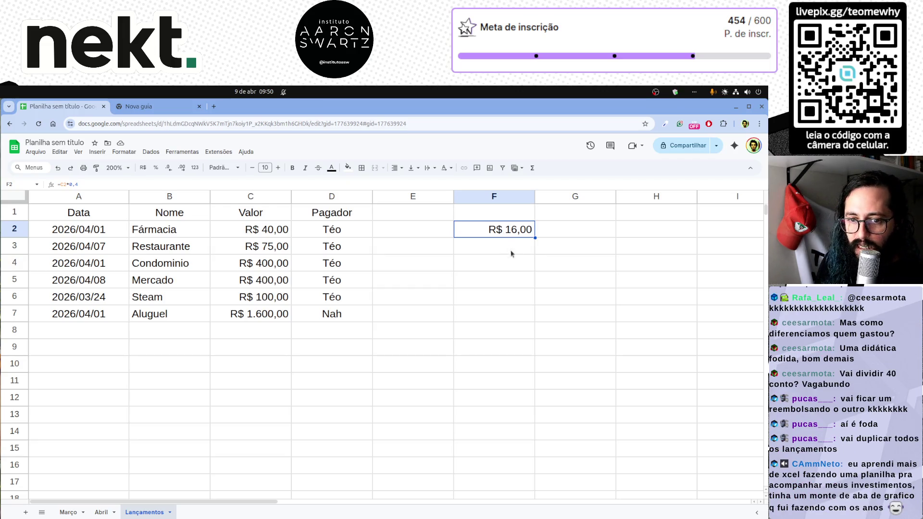
{"action": "left_click", "coordinate": [511, 253]}
{"action": "left_click_drag", "start_coordinate": [517, 215], "coordinate": [509, 261]}
{"action": "key", "text": "Delete"}
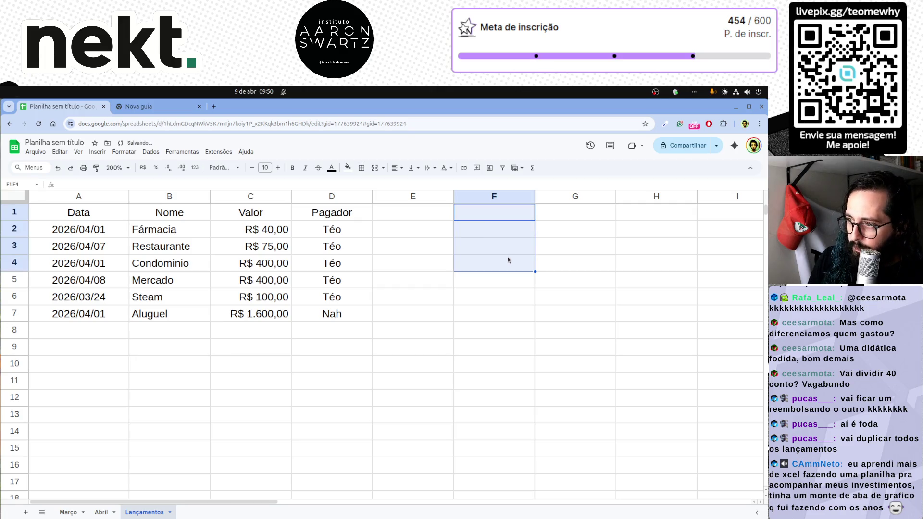
{"action": "left_click", "coordinate": [468, 280]}
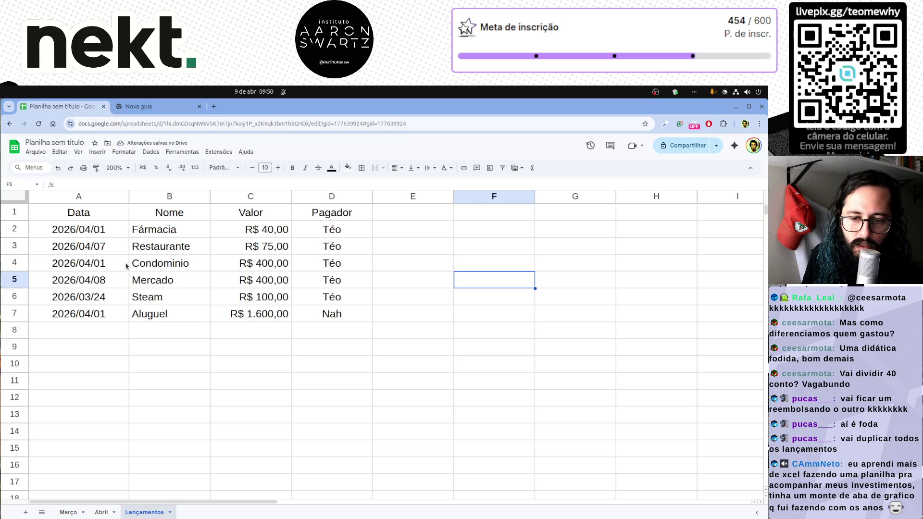
{"action": "mouse_move", "coordinate": [92, 229]}
{"action": "left_mouse_down"}
{"action": "mouse_move", "coordinate": [360, 229]}
{"action": "mouse_move", "coordinate": [39, 244]}
{"action": "mouse_move", "coordinate": [371, 248]}
{"action": "left_mouse_up"}
{"action": "left_click", "coordinate": [345, 264]}
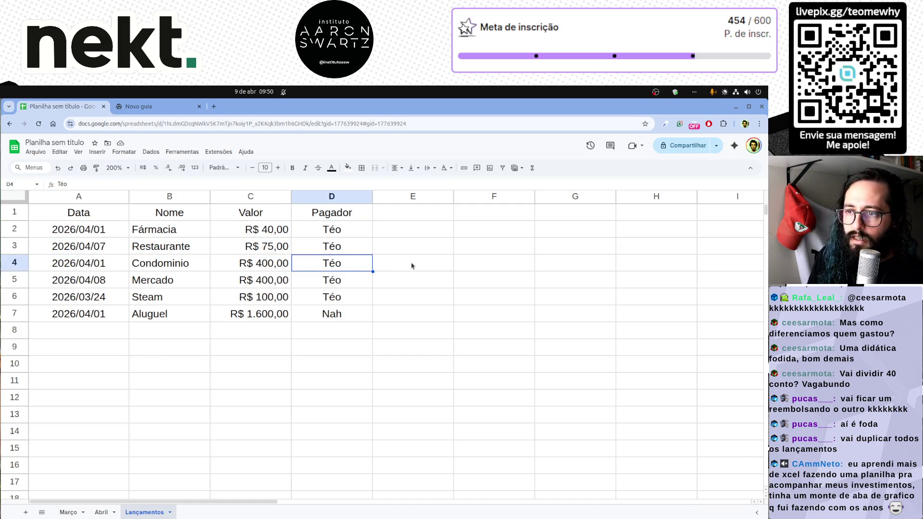
{"action": "left_click_drag", "start_coordinate": [115, 227], "coordinate": [333, 233]}
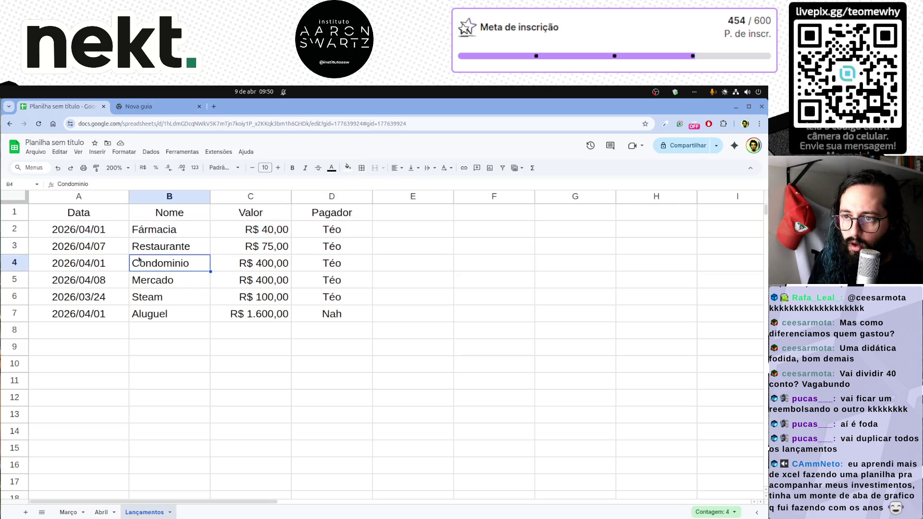
{"action": "left_click", "coordinate": [382, 248]}
{"action": "left_click_drag", "start_coordinate": [342, 233], "coordinate": [65, 247]}
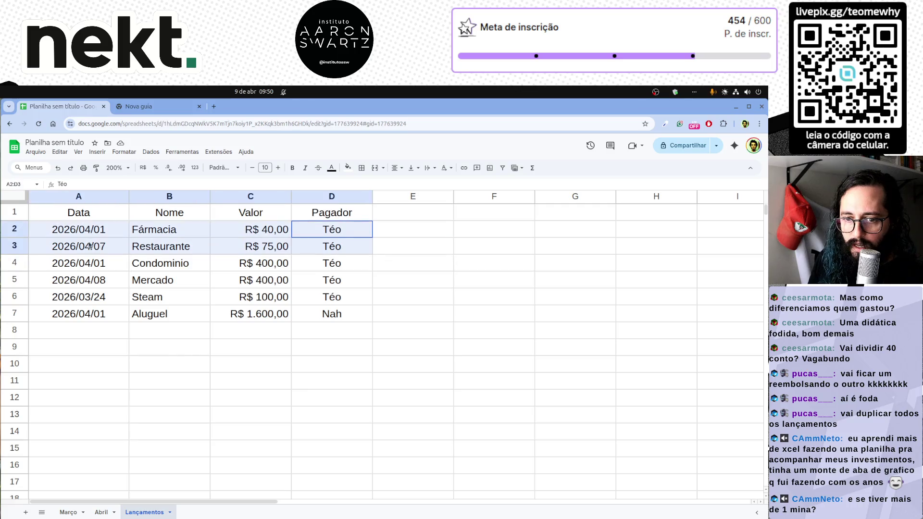
{"action": "left_click", "coordinate": [194, 294]}
{"action": "mouse_move", "coordinate": [72, 246]}
{"action": "left_mouse_down"}
{"action": "mouse_move", "coordinate": [303, 249]}
{"action": "mouse_move", "coordinate": [73, 263]}
{"action": "left_mouse_up"}
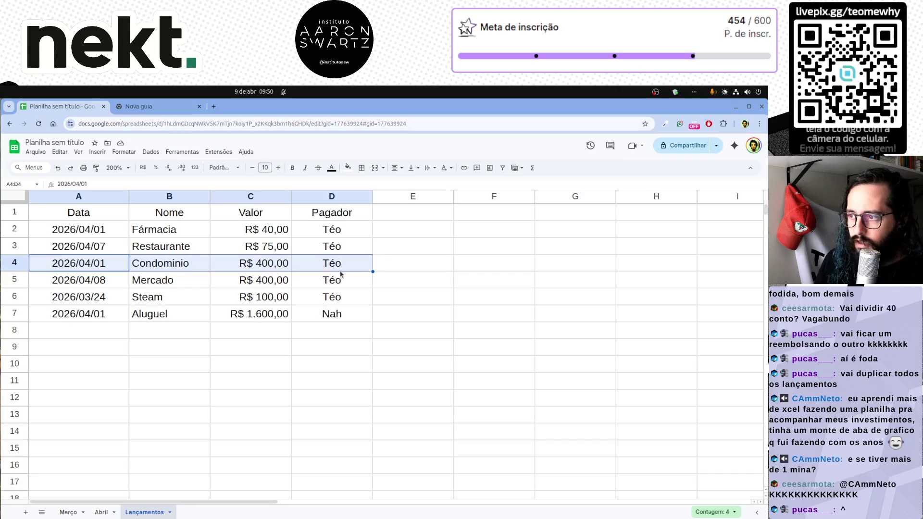
{"action": "left_click", "coordinate": [343, 289]}
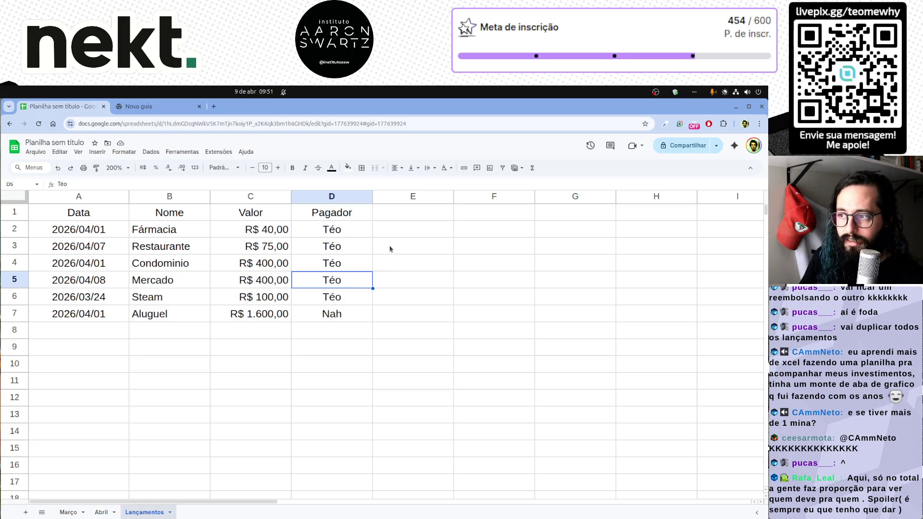
{"action": "left_click", "coordinate": [415, 212]}
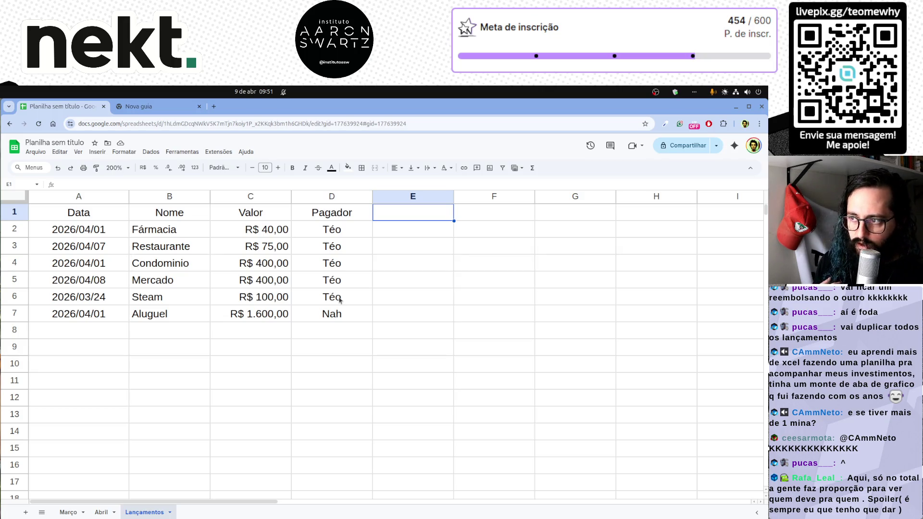
{"action": "type", "text": "Categoria"}
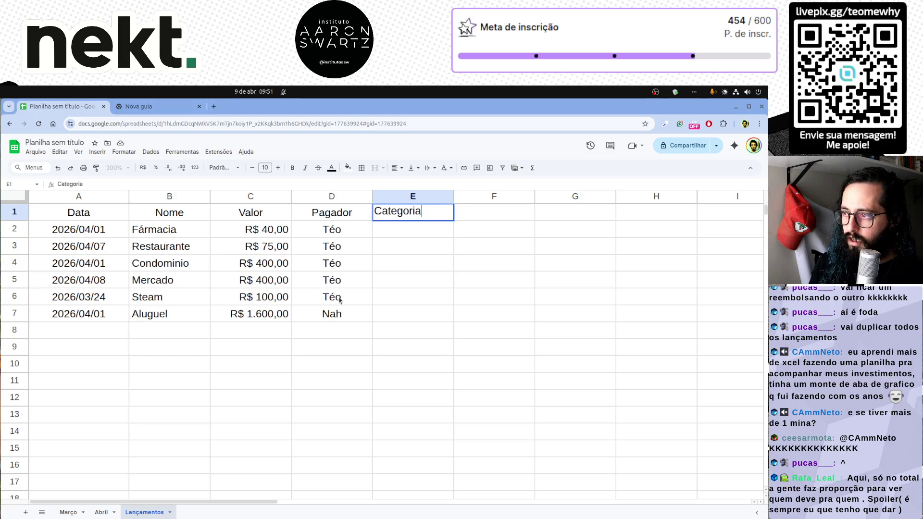
Add the Categoria header and label Fármacia as Saúde and Restaurante as Diversão.
{"action": "key", "text": "Return"}
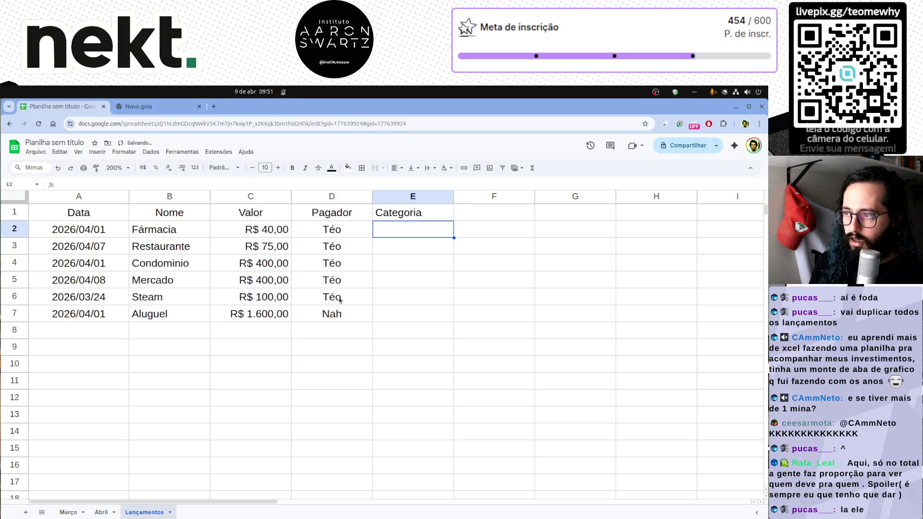
{"action": "key", "text": "Left"}
{"action": "key", "text": "Left"}
{"action": "key", "text": "Left"}
{"action": "key", "text": "Left"}
{"action": "key", "text": "Right"}
{"action": "key", "text": "Right"}
{"action": "key", "text": "Right"}
{"action": "key", "text": "Right"}
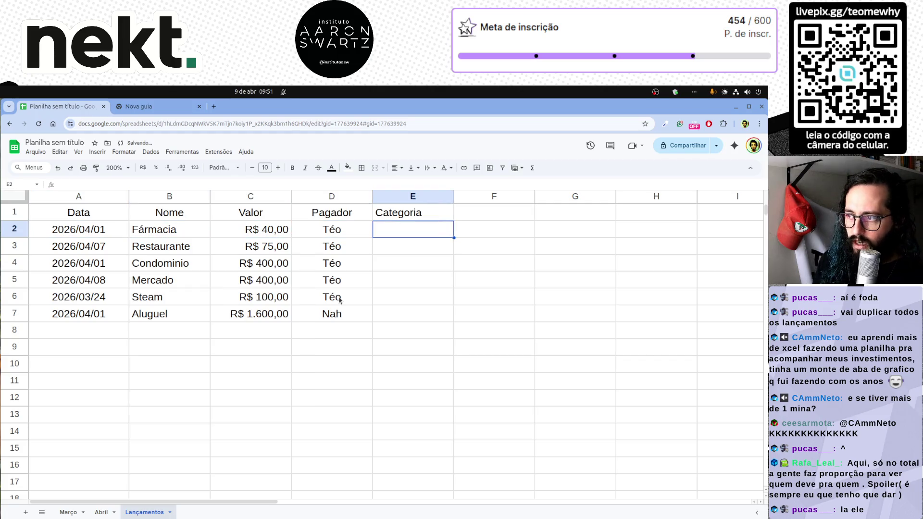
{"action": "type", "text": "Sa"}
{"action": "key", "text": "Return"}
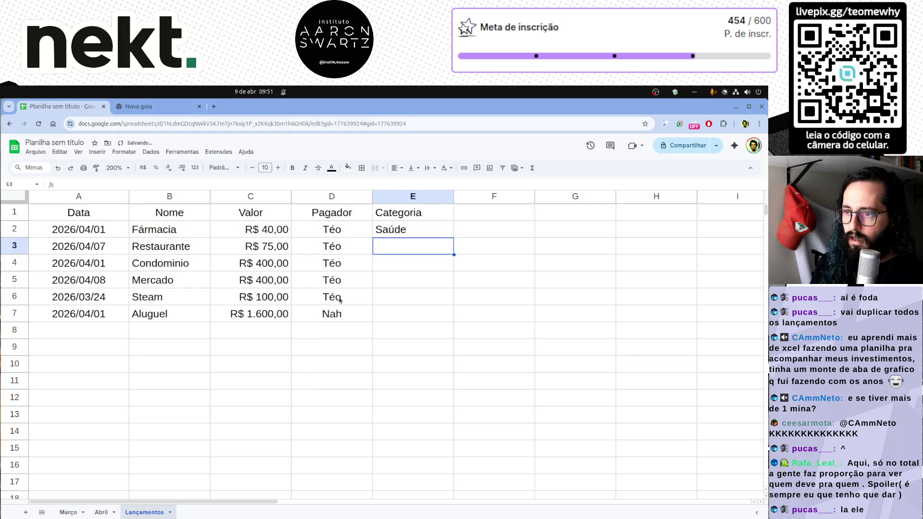
{"action": "key", "text": "Left"}
{"action": "key", "text": "Left"}
{"action": "key", "text": "Left"}
{"action": "key", "text": "Left"}
{"action": "key", "text": "Right"}
{"action": "key", "text": "Right"}
{"action": "key", "text": "Right"}
{"action": "key", "text": "Right"}
{"action": "type", "text": "D"}
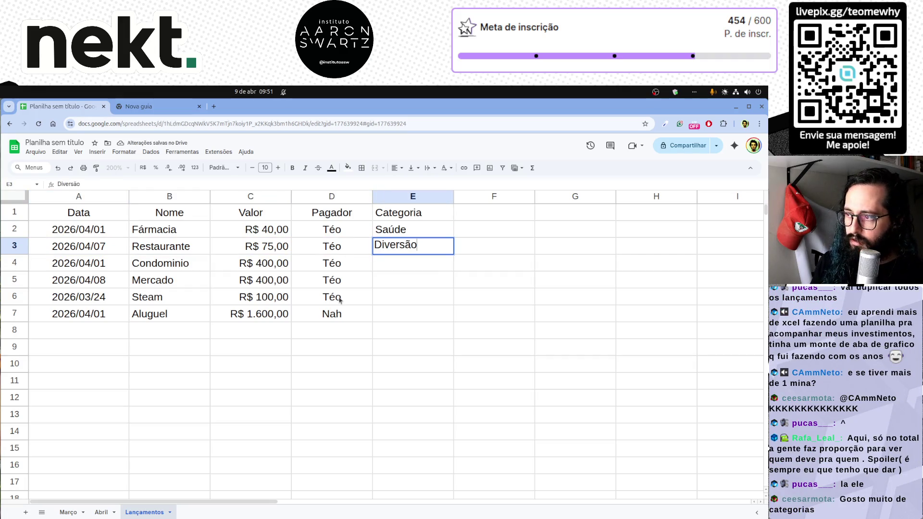
{"action": "key", "text": "Return"}
Label Condominio and Mercado as Moradia, Steam as Diversão and Aluguel as Moradia.
{"action": "key", "text": "Left"}
{"action": "key", "text": "Left"}
{"action": "key", "text": "Left"}
{"action": "key", "text": "Left"}
{"action": "key", "text": "Right"}
{"action": "key", "text": "Right"}
{"action": "key", "text": "Right"}
{"action": "key", "text": "Right"}
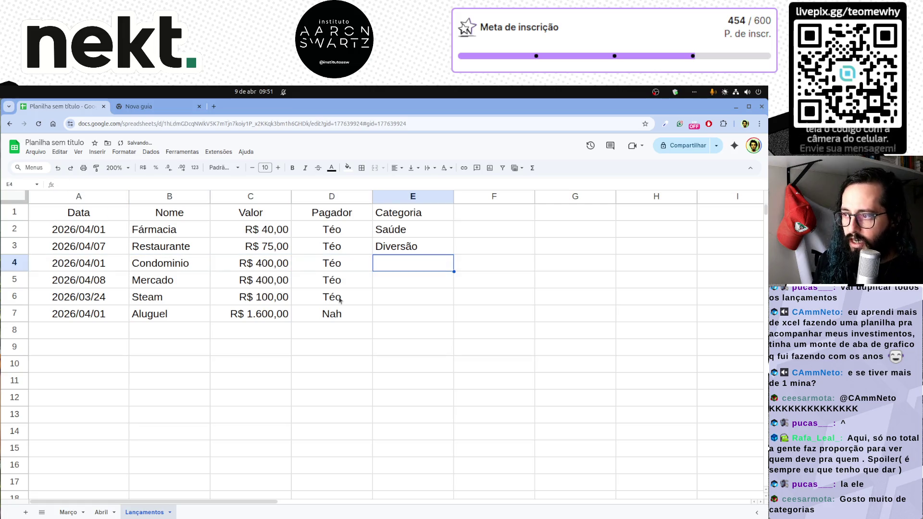
{"action": "type", "text": "Moradia"}
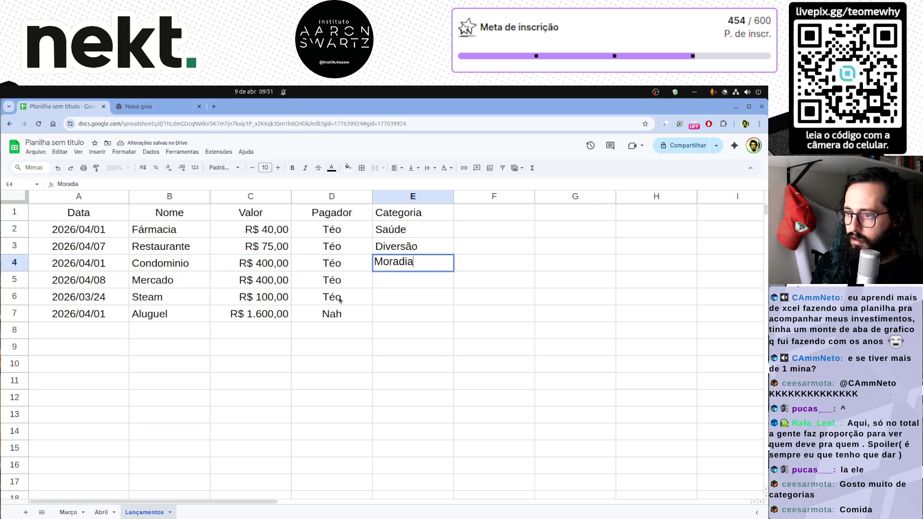
{"action": "key", "text": "Return"}
{"action": "type", "text": "Moradia"}
{"action": "key", "text": "Return"}
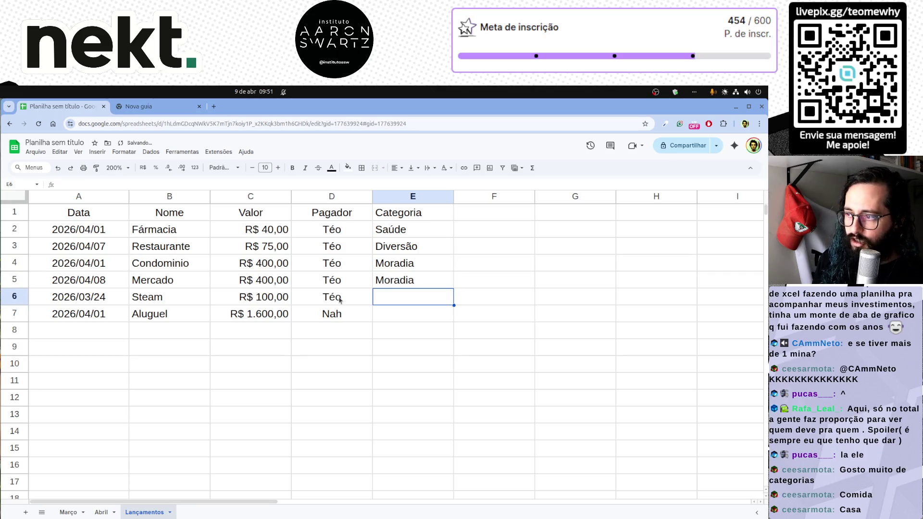
{"action": "type", "text": "Divers~"}
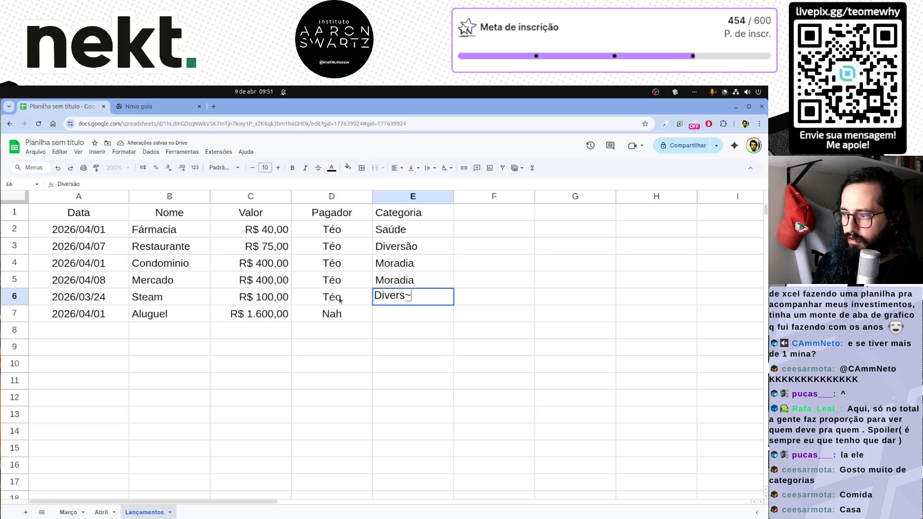
{"action": "key", "text": "Return"}
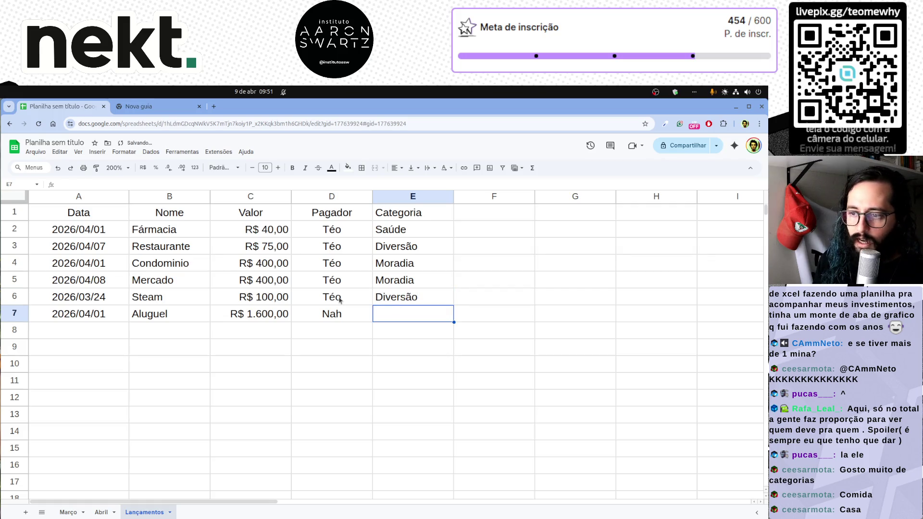
{"action": "type", "text": "Moradia"}
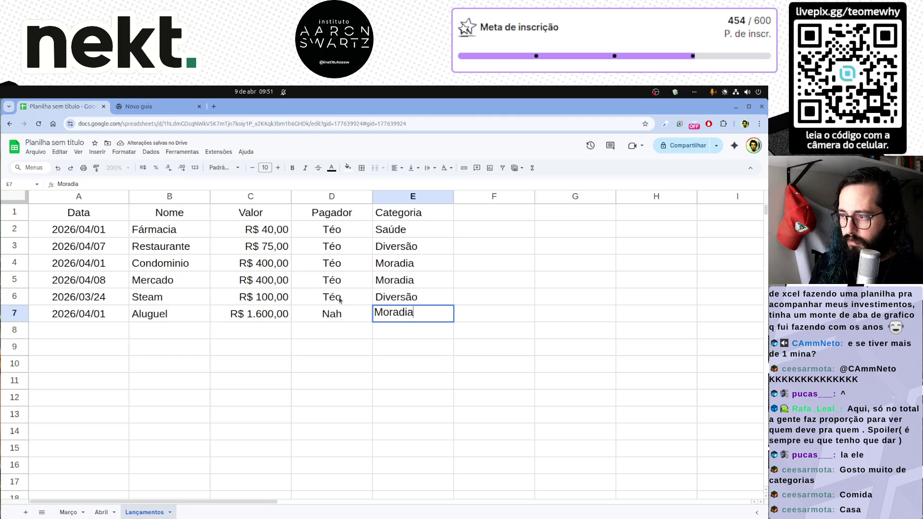
{"action": "key", "text": "Return"}
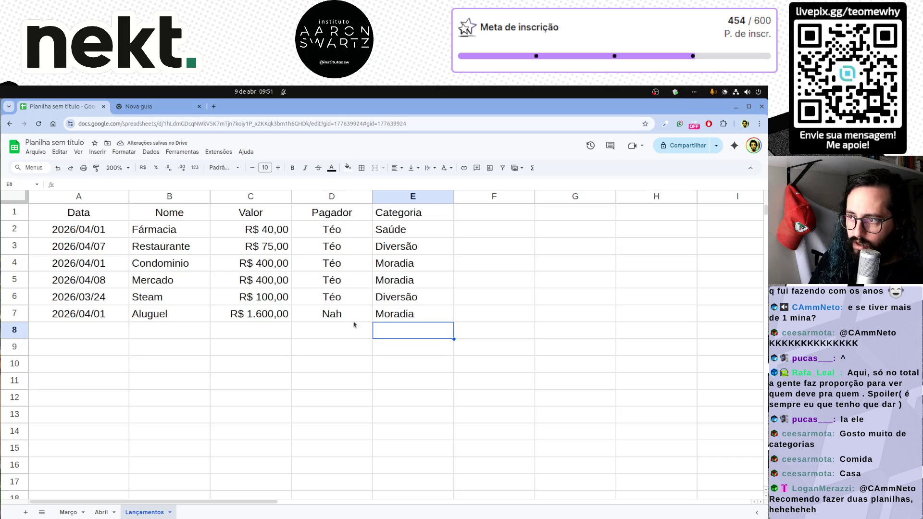
Review the filled table A1:E7 and select the Categoria header cell.
{"action": "left_click_drag", "start_coordinate": [436, 316], "coordinate": [73, 213]}
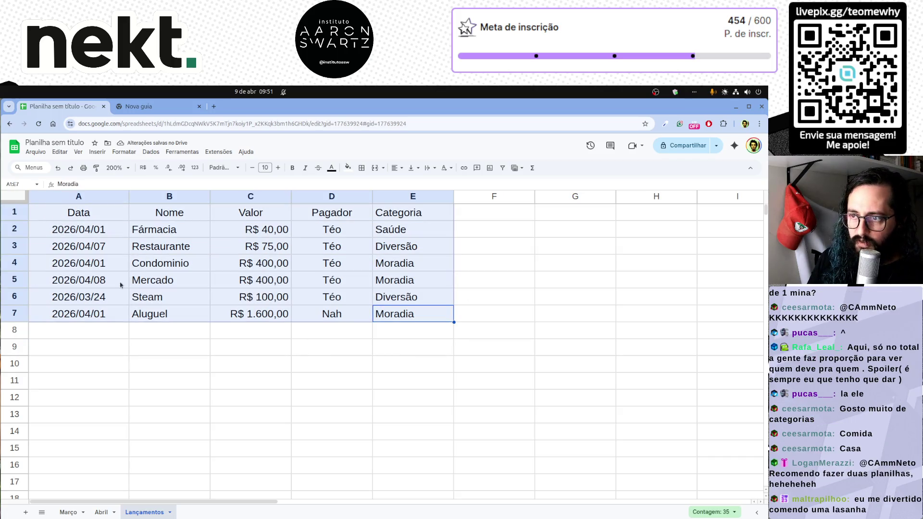
{"action": "left_click", "coordinate": [417, 356]}
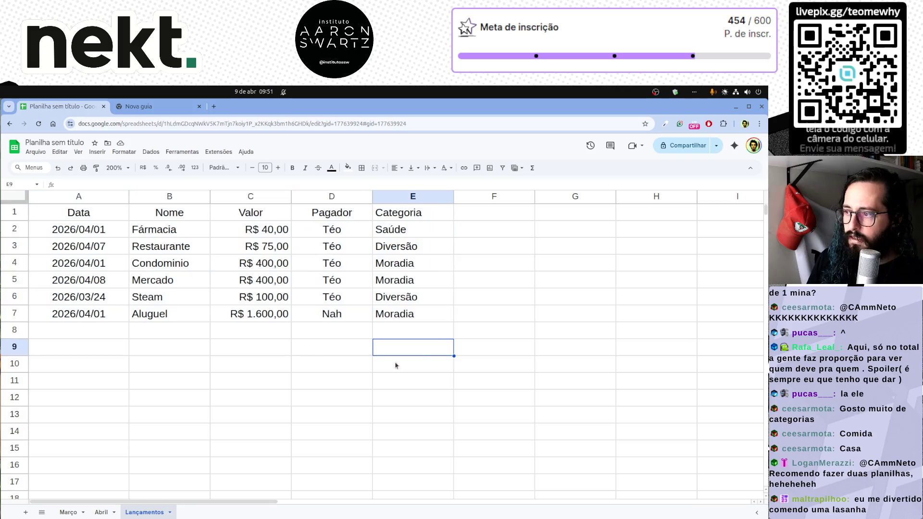
{"action": "left_click_drag", "start_coordinate": [87, 214], "coordinate": [440, 317]}
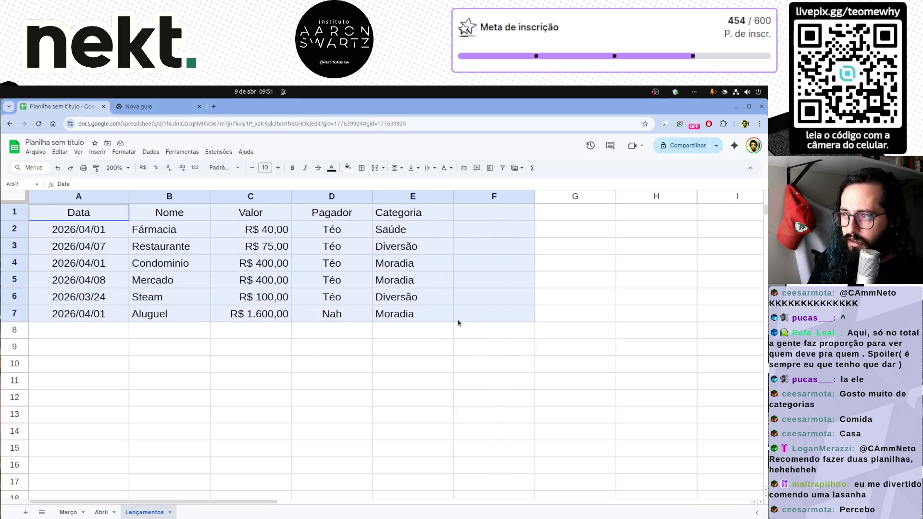
{"action": "left_click", "coordinate": [162, 217]}
{"action": "left_click", "coordinate": [278, 216]}
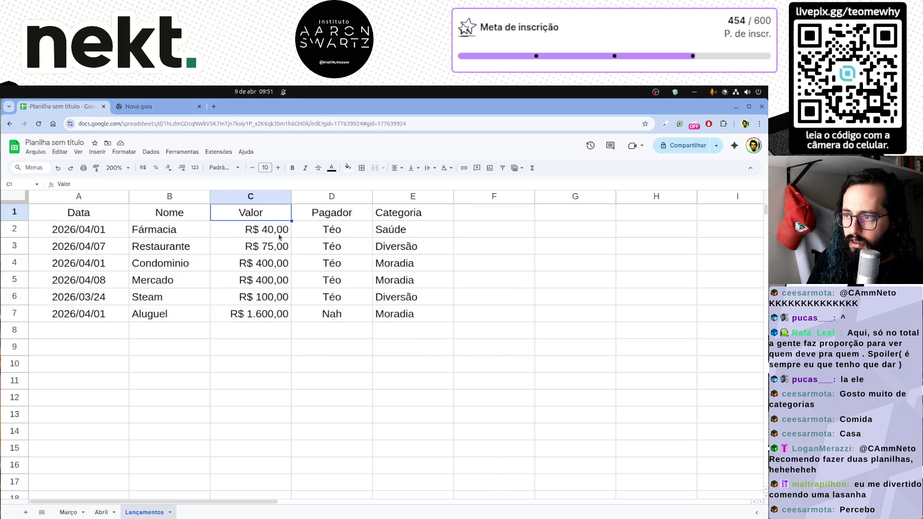
{"action": "left_click", "coordinate": [413, 230]}
{"action": "left_click", "coordinate": [417, 312]}
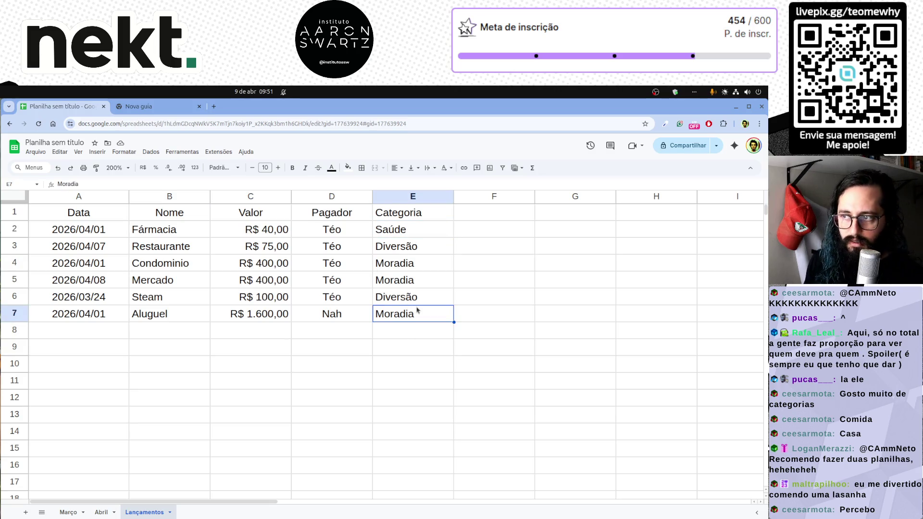
{"action": "left_click", "coordinate": [413, 213]}
{"action": "left_click", "coordinate": [396, 168]}
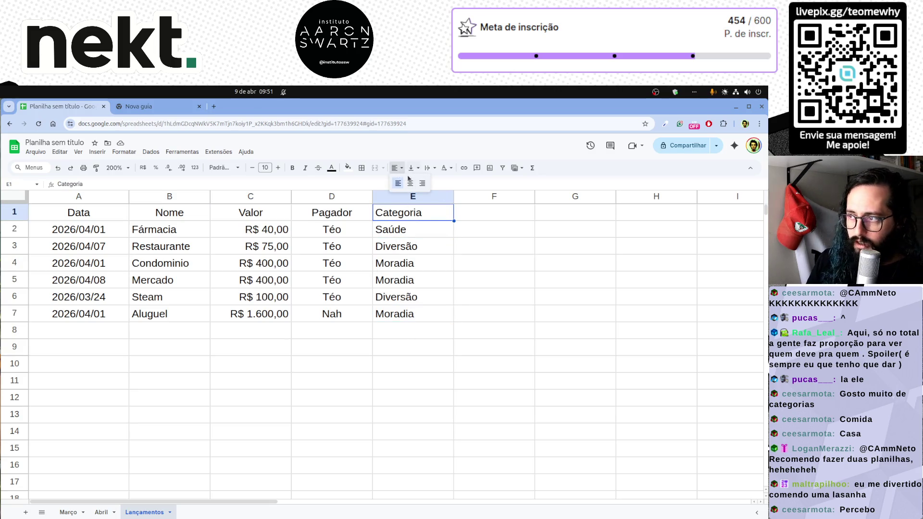
Centre the Categoria header and select the category range E2:E1000.
{"action": "left_click", "coordinate": [410, 182]}
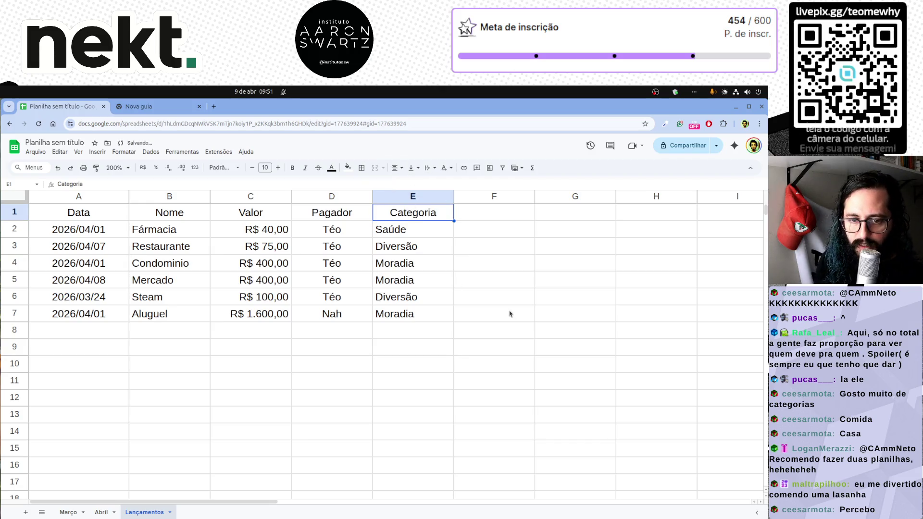
{"action": "left_click", "coordinate": [405, 234]}
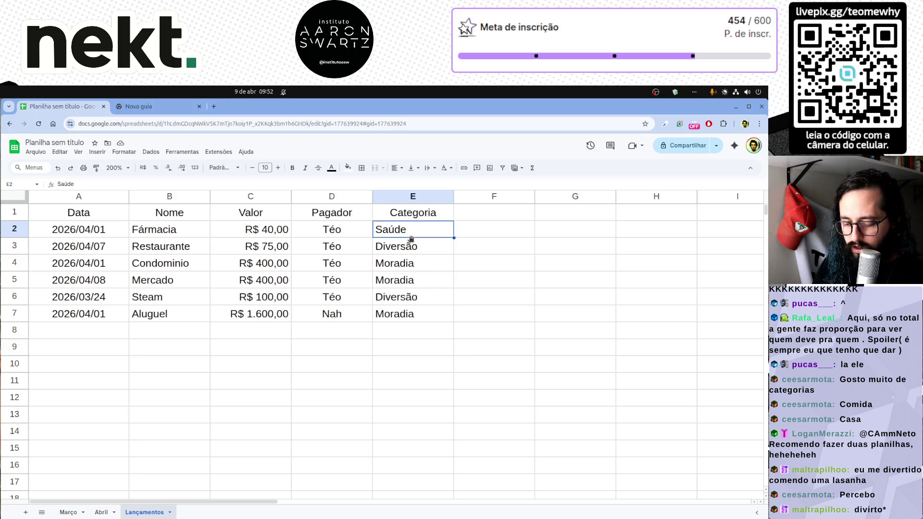
{"action": "key", "text": "ctrl+shift+Down"}
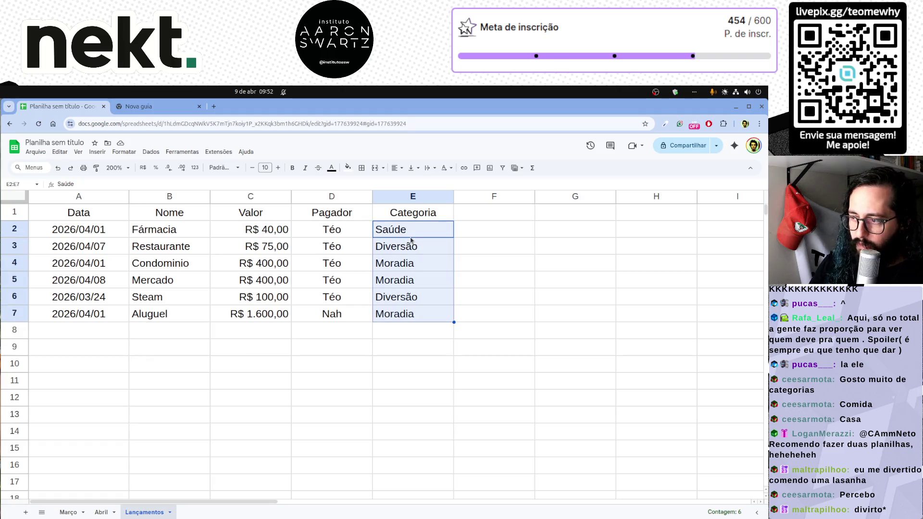
{"action": "key", "text": "ctrl+shift+Down"}
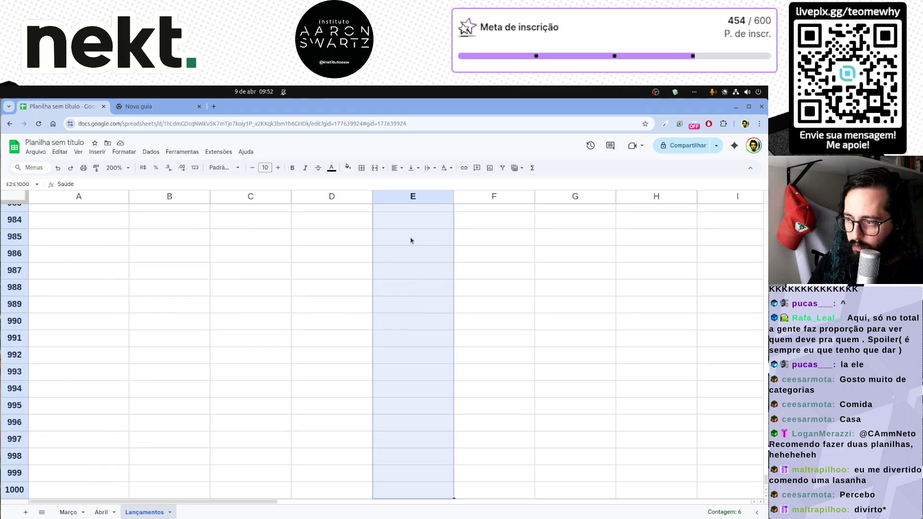
{"action": "scroll", "coordinate": [418, 308], "scroll_direction": "up", "scroll_amount": 5}
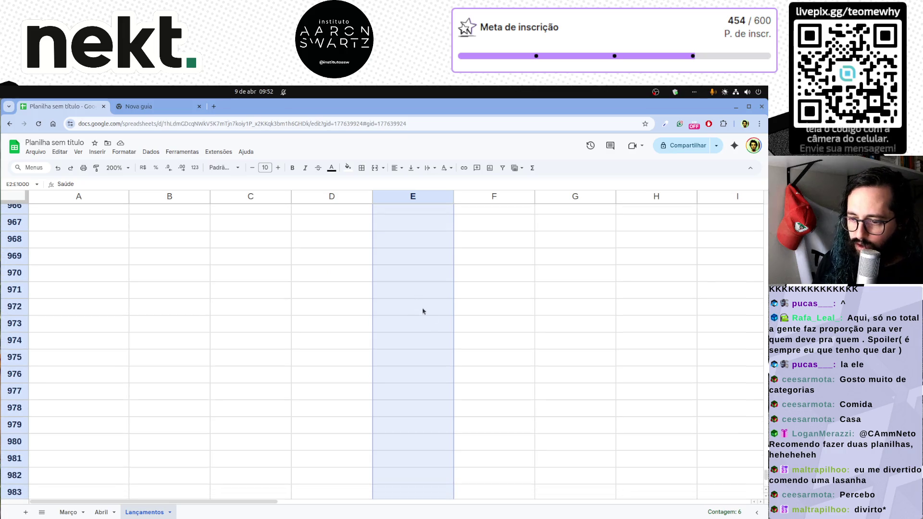
{"action": "left_click_drag", "start_coordinate": [766, 476], "coordinate": [738, 198]}
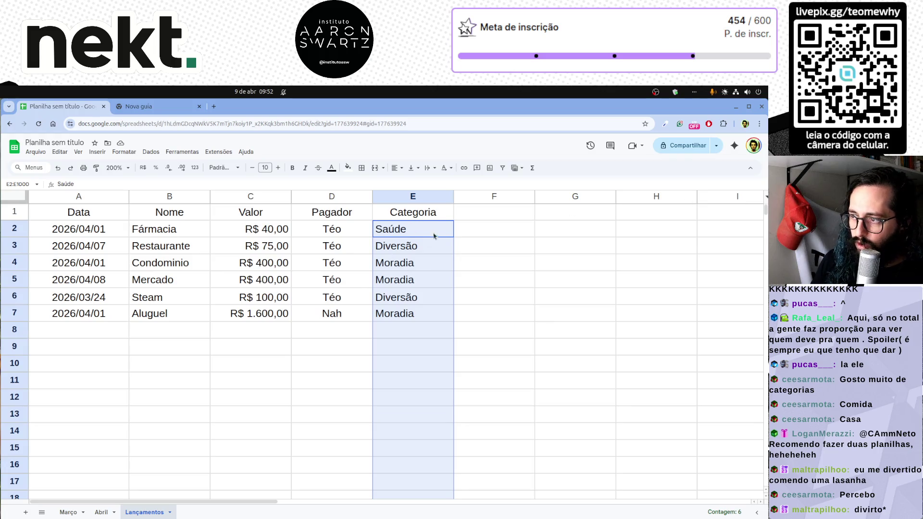
Insert a dropdown on E2:E1000 and add Educação, Investimento and Automóvel options, then save it.
{"action": "left_click", "coordinate": [100, 155]}
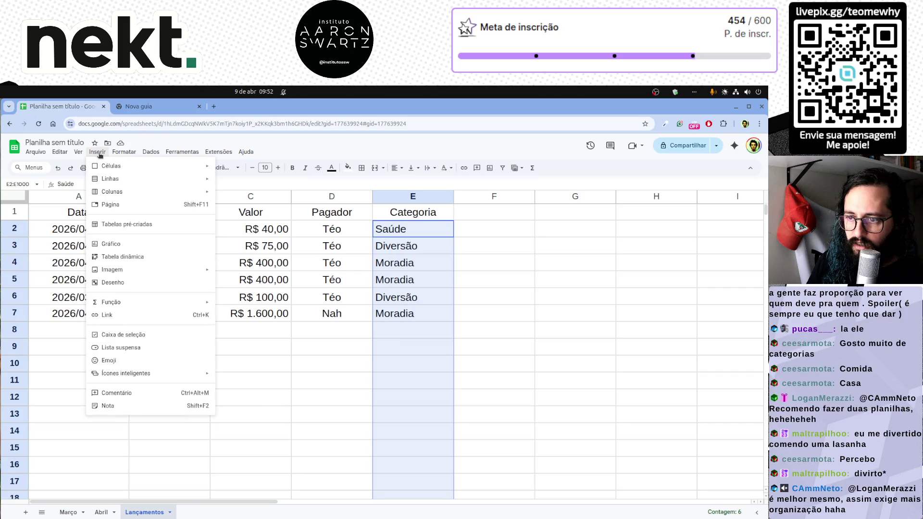
{"action": "left_click", "coordinate": [169, 351]}
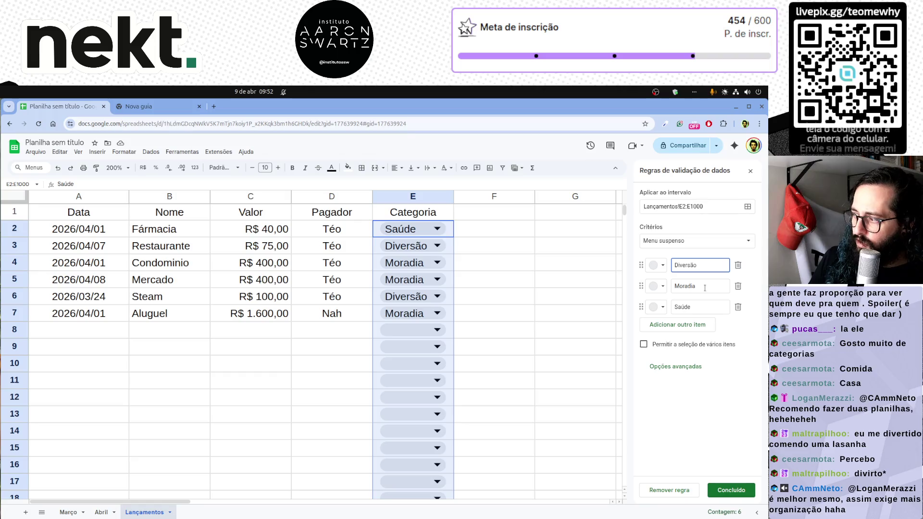
{"action": "left_click", "coordinate": [696, 327]}
{"action": "type", "text": "Educaç"}
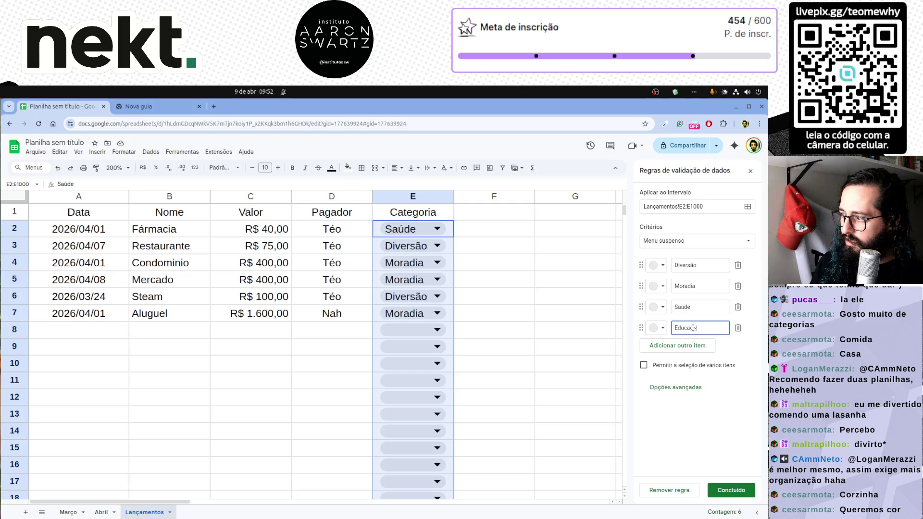
{"action": "type", "text": "ão"}
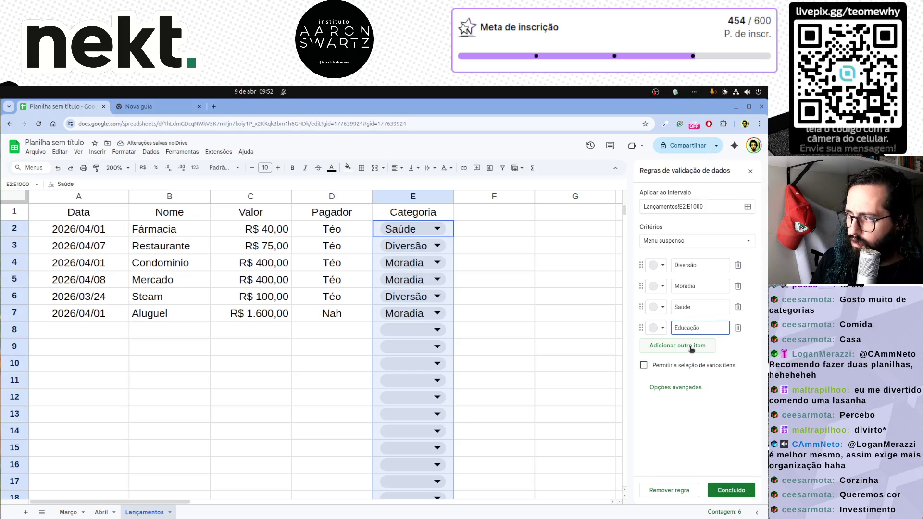
{"action": "left_click", "coordinate": [691, 347]}
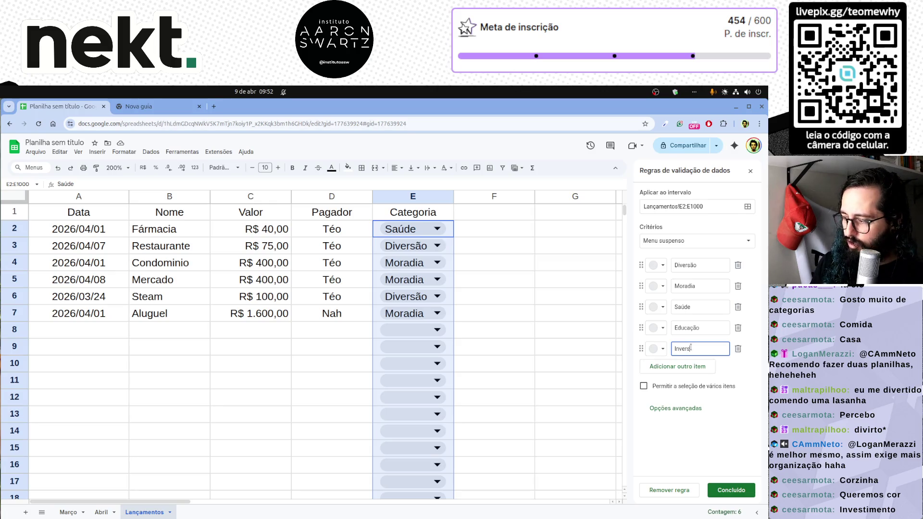
{"action": "type", "text": "stimento"}
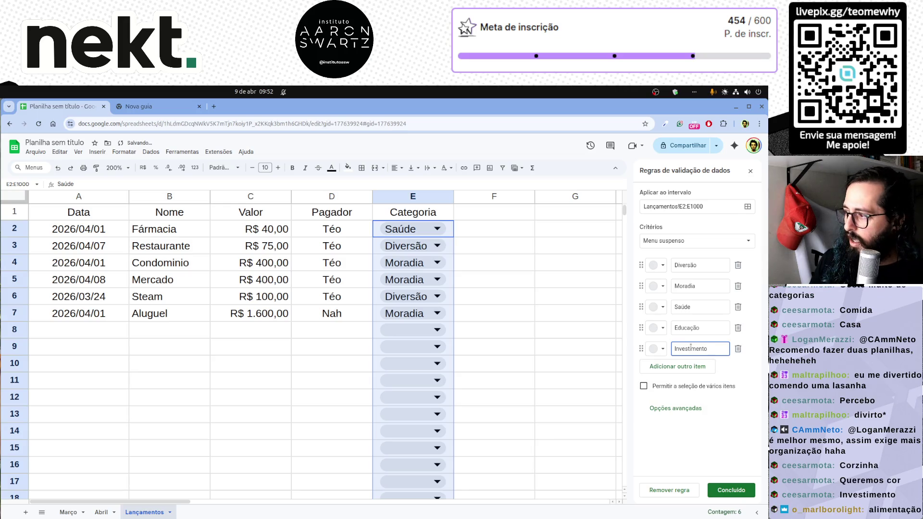
{"action": "left_click", "coordinate": [660, 366]}
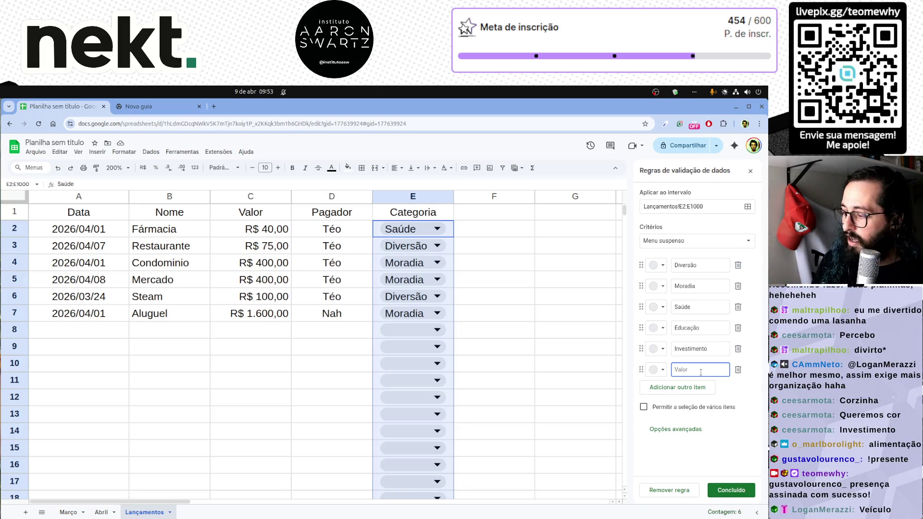
{"action": "type", "text": "Automóvel"}
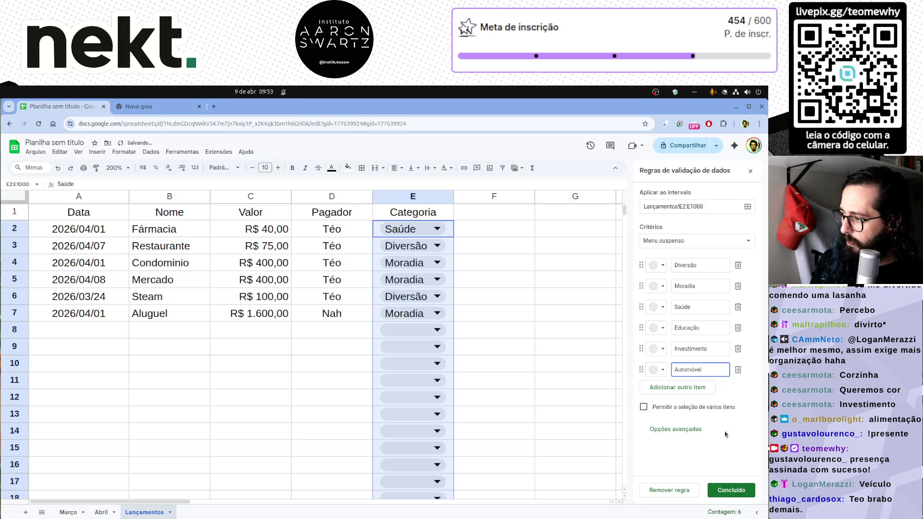
{"action": "left_click", "coordinate": [731, 492]}
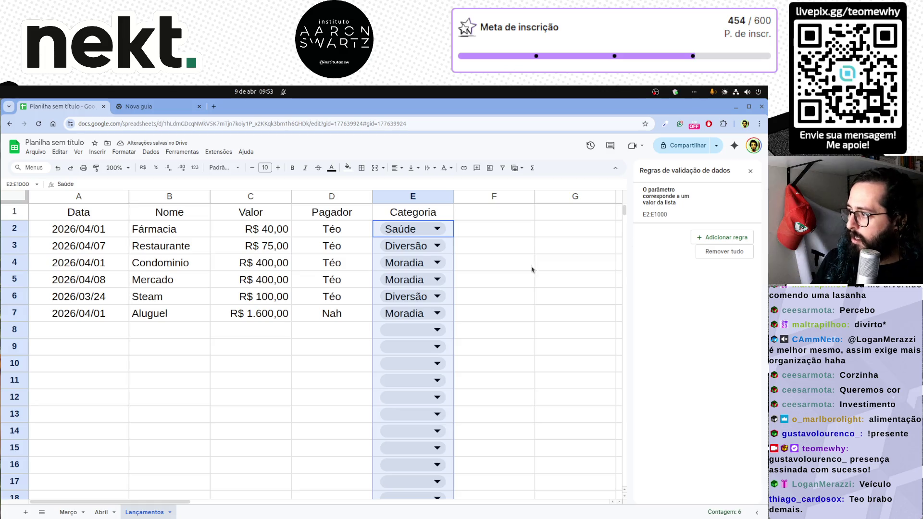
Reselect E2:E1000 and reopen its dropdown rule for editing.
{"action": "left_click", "coordinate": [470, 264]}
{"action": "left_click", "coordinate": [469, 229]}
{"action": "key", "text": "ctrl+shift+Down"}
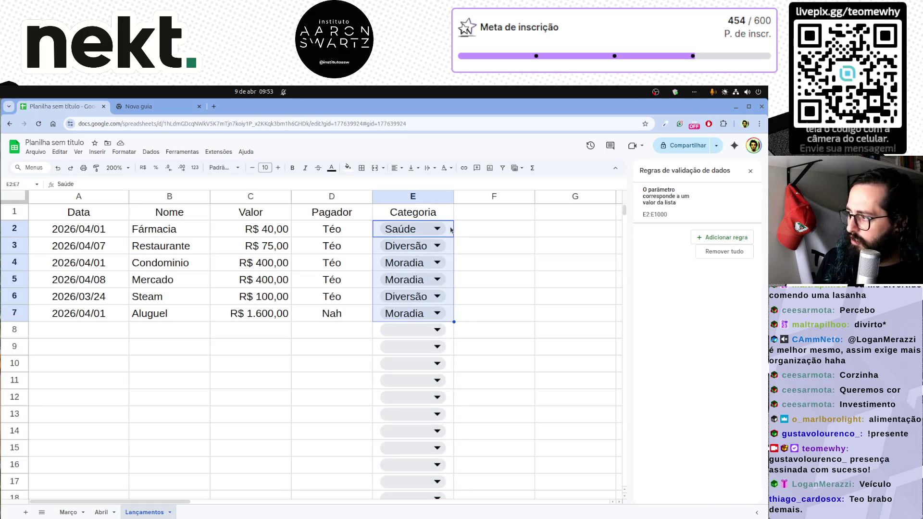
{"action": "key", "text": "ctrl+shift+Down"}
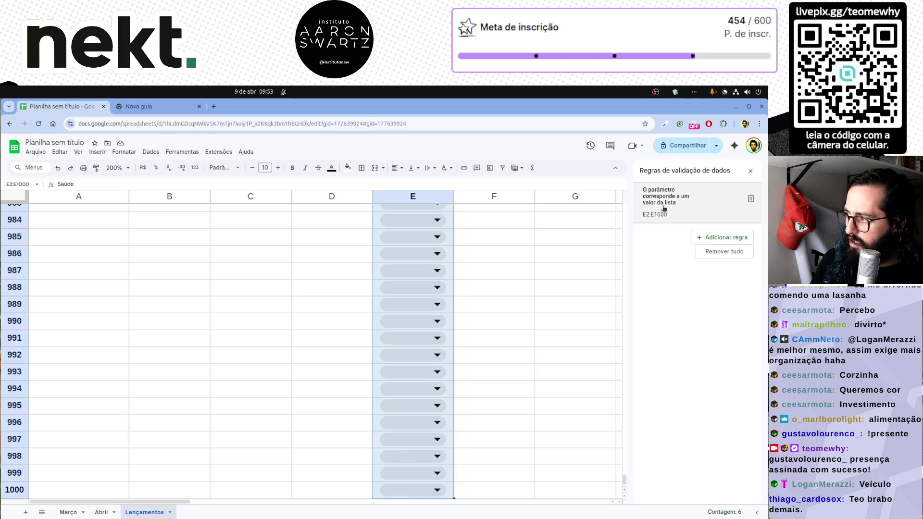
{"action": "left_click", "coordinate": [664, 208]}
Colour the chips: Diversão light green, Moradia light blue, Saúde dark blue.
{"action": "left_click", "coordinate": [660, 266]}
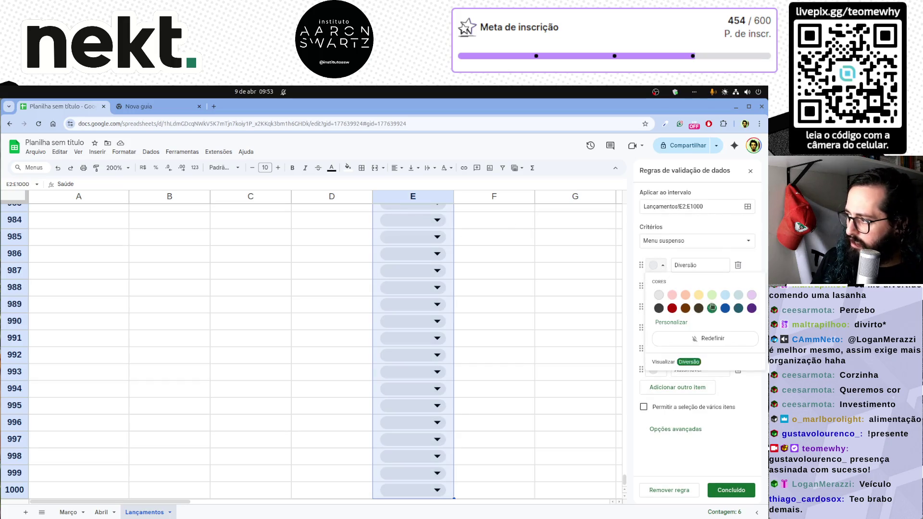
{"action": "left_click", "coordinate": [713, 300]}
{"action": "left_click", "coordinate": [658, 286]}
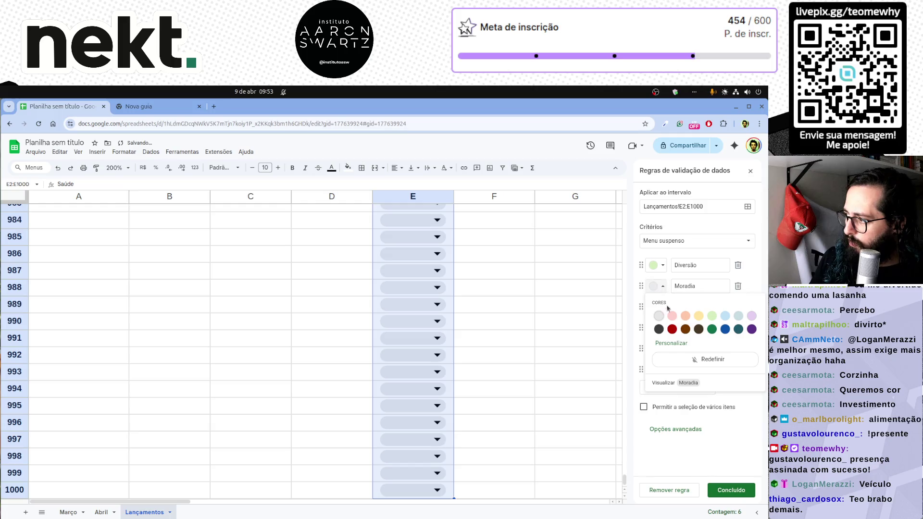
{"action": "left_click", "coordinate": [725, 316]}
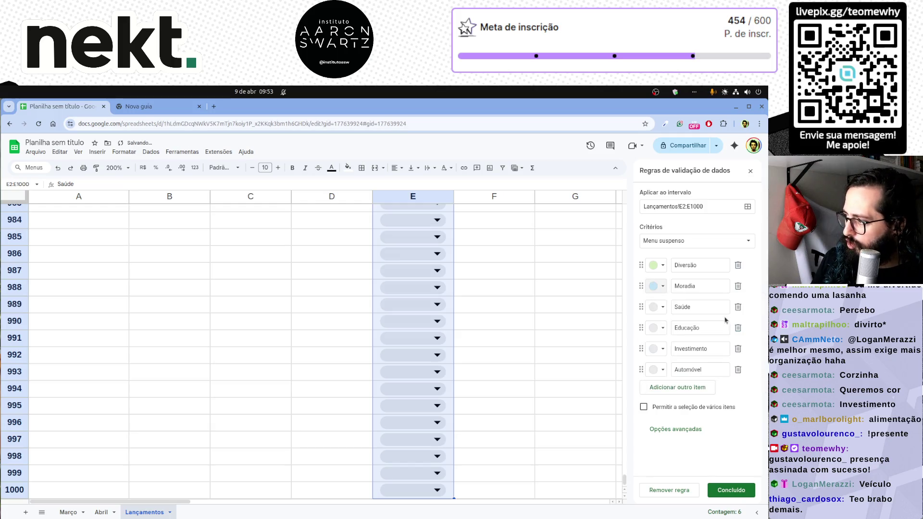
{"action": "left_click", "coordinate": [660, 308]}
{"action": "left_click", "coordinate": [725, 352]}
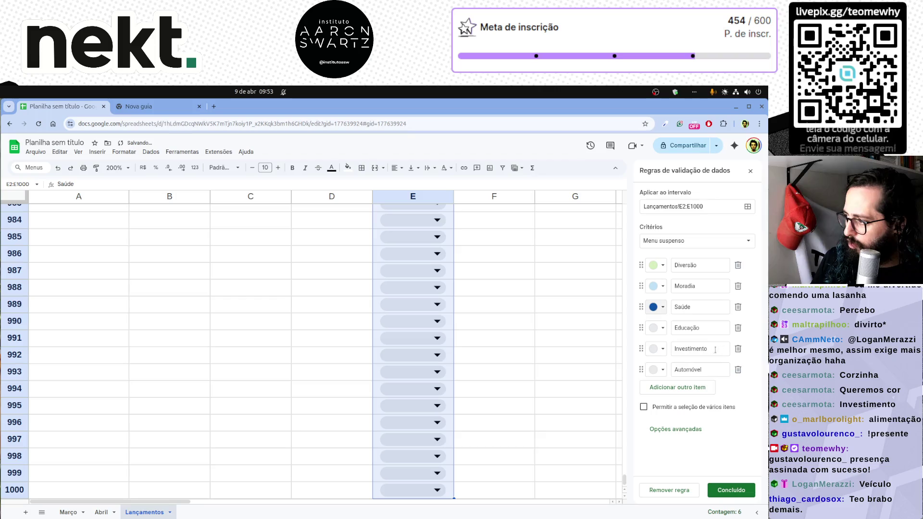
Colour Educação light green, Investimento light purple and Automóvel, then save the rule.
{"action": "left_click", "coordinate": [656, 331]}
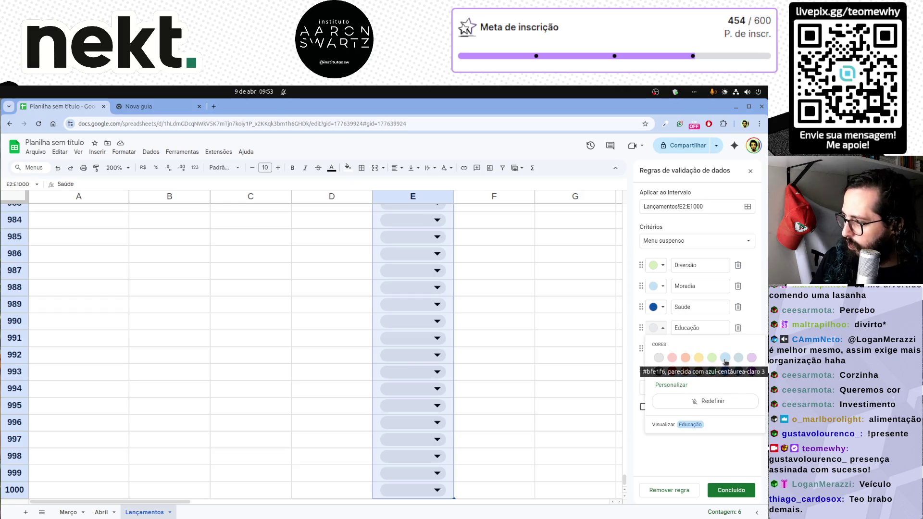
{"action": "left_click", "coordinate": [712, 359]}
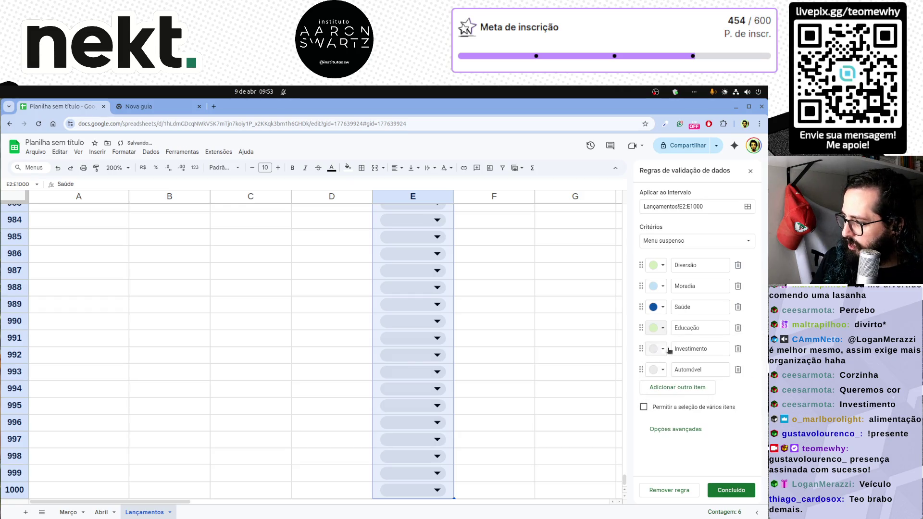
{"action": "left_click", "coordinate": [662, 350]}
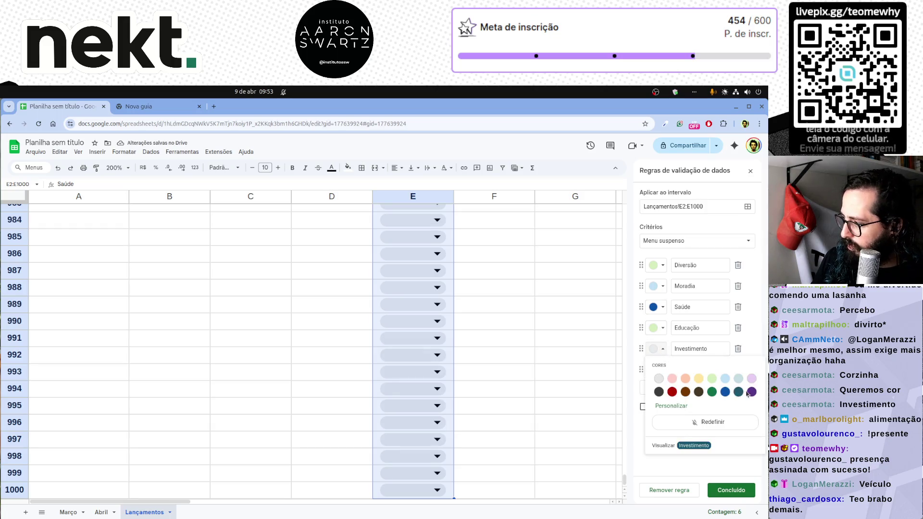
{"action": "left_click", "coordinate": [751, 378]}
{"action": "left_click", "coordinate": [656, 370]}
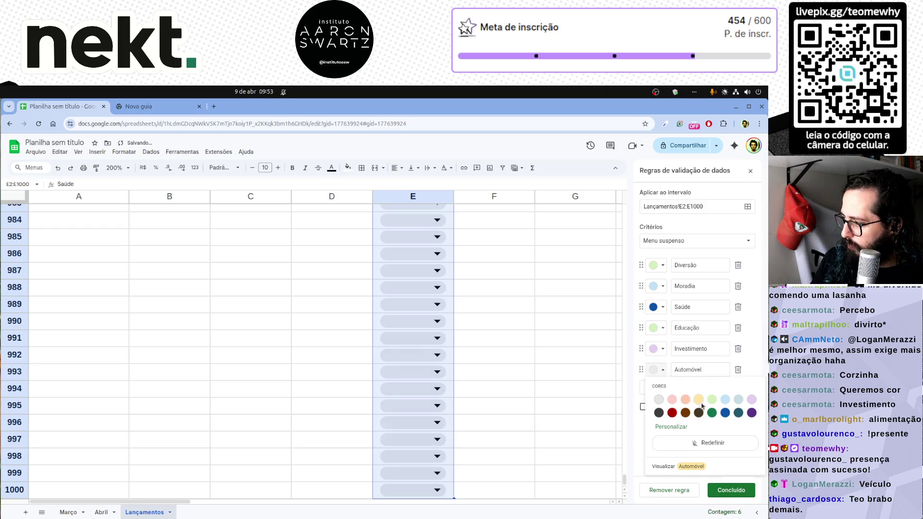
{"action": "left_click", "coordinate": [699, 400]}
{"action": "left_click", "coordinate": [730, 490]}
{"action": "scroll", "coordinate": [529, 346], "scroll_direction": "up", "scroll_amount": 10}
{"action": "scroll", "coordinate": [529, 347], "scroll_direction": "up", "scroll_amount": 5}
{"action": "left_click_drag", "start_coordinate": [625, 447], "coordinate": [625, 216]}
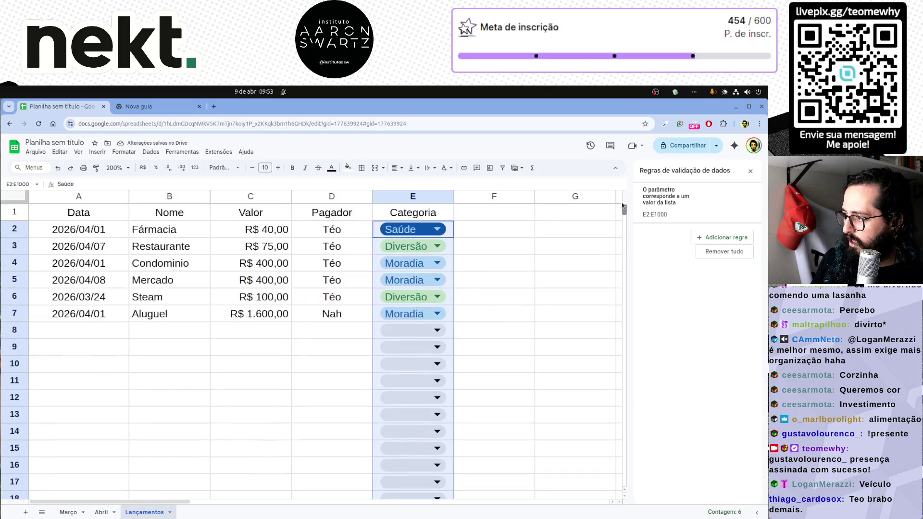
{"action": "left_click", "coordinate": [492, 299]}
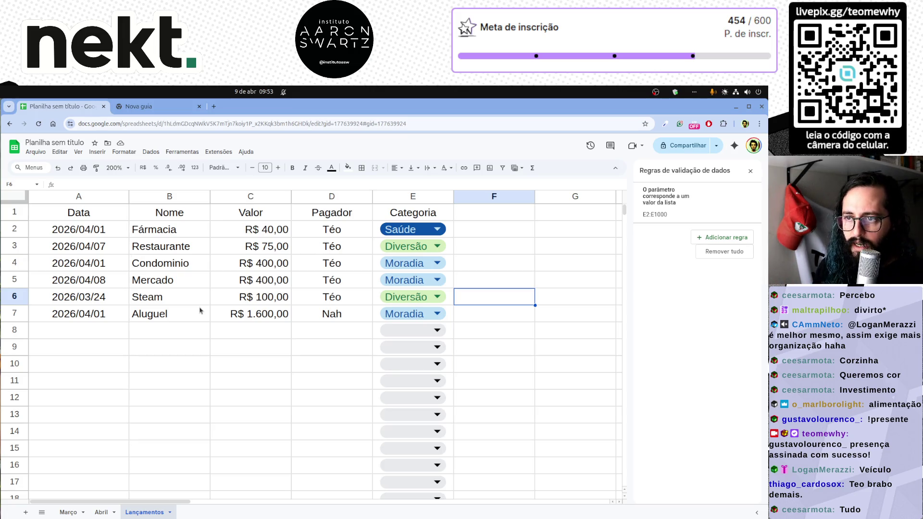
Copy the example table A1:E7 and open a new browser tab.
{"action": "left_click_drag", "start_coordinate": [87, 213], "coordinate": [426, 317]}
{"action": "key", "text": "ctrl+c"}
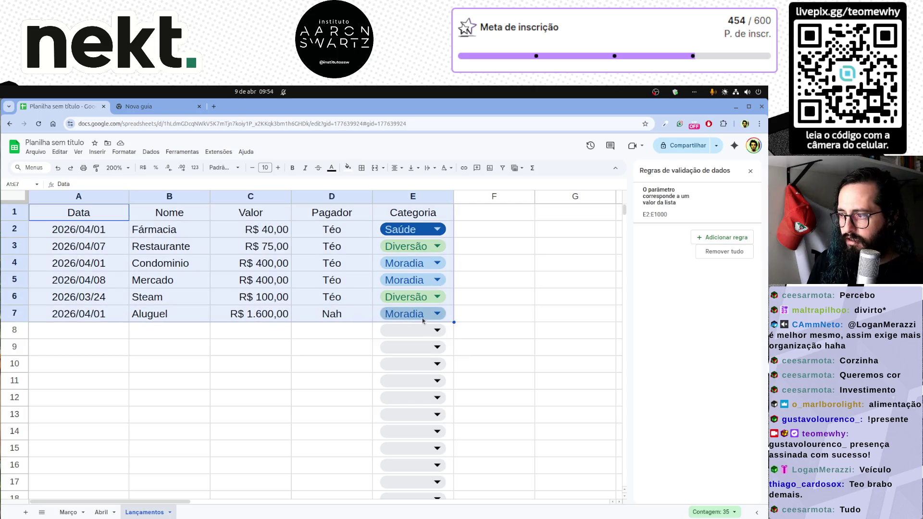
{"action": "left_click", "coordinate": [213, 107]}
Go to chatgpt.com and send a request with the pasted example table for random rows.
{"action": "left_click", "coordinate": [223, 125]}
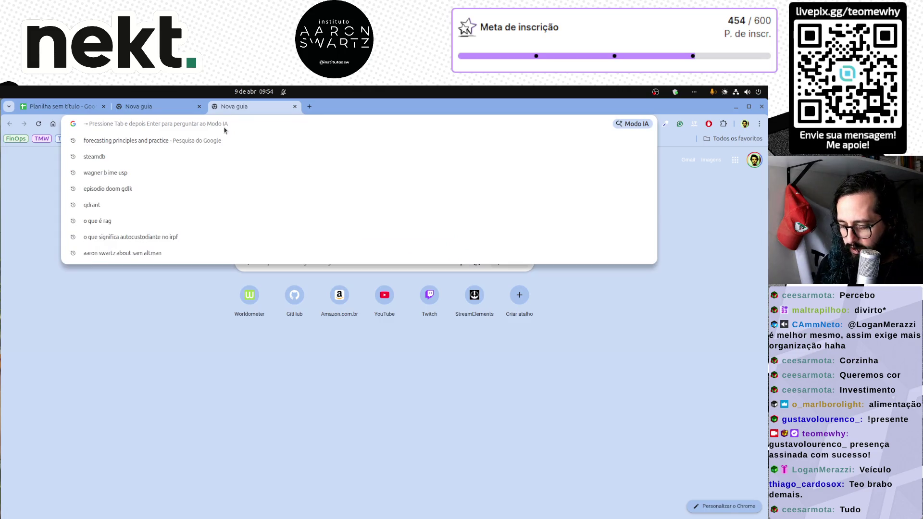
{"action": "type", "text": "chatgpt"}
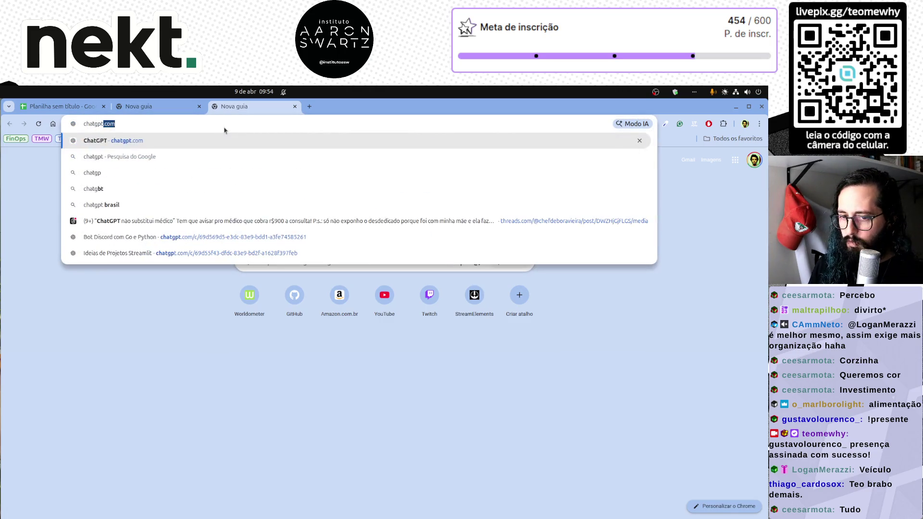
{"action": "key", "text": "Return"}
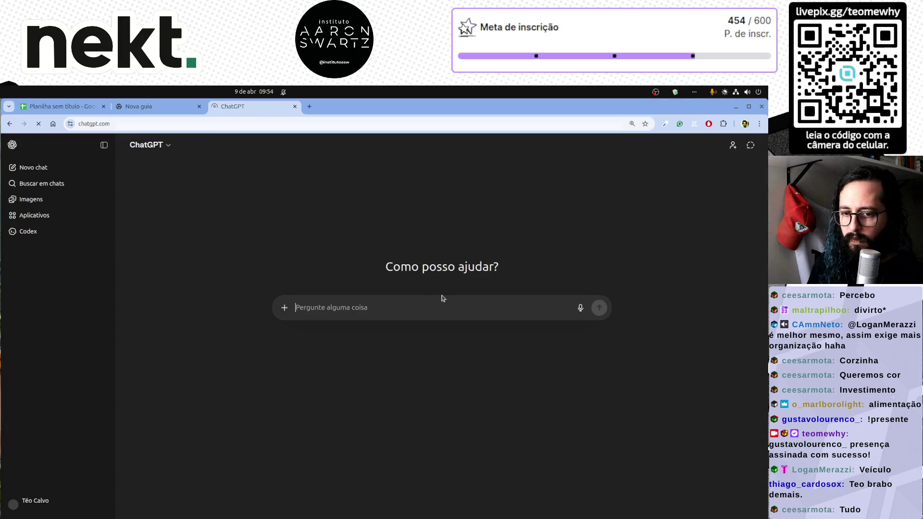
{"action": "type", "text": "ge"}
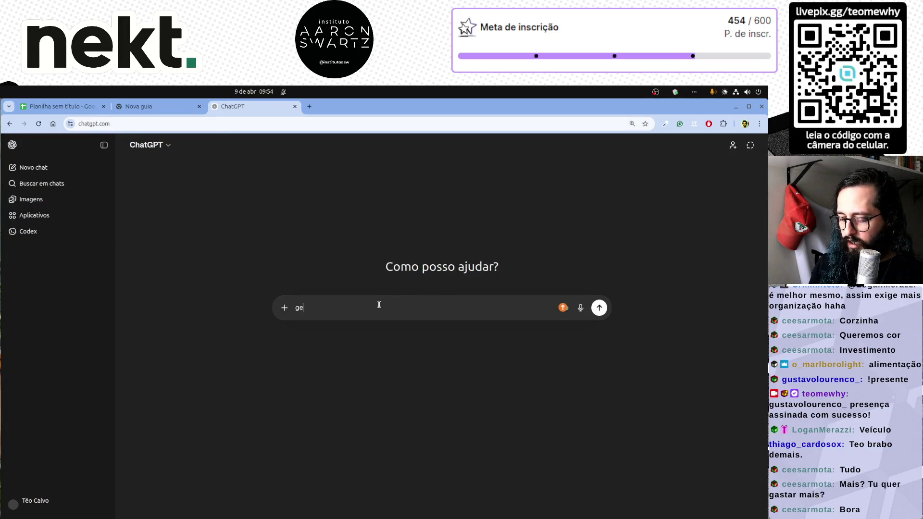
{"action": "type", "text": "re dados aleatório"}
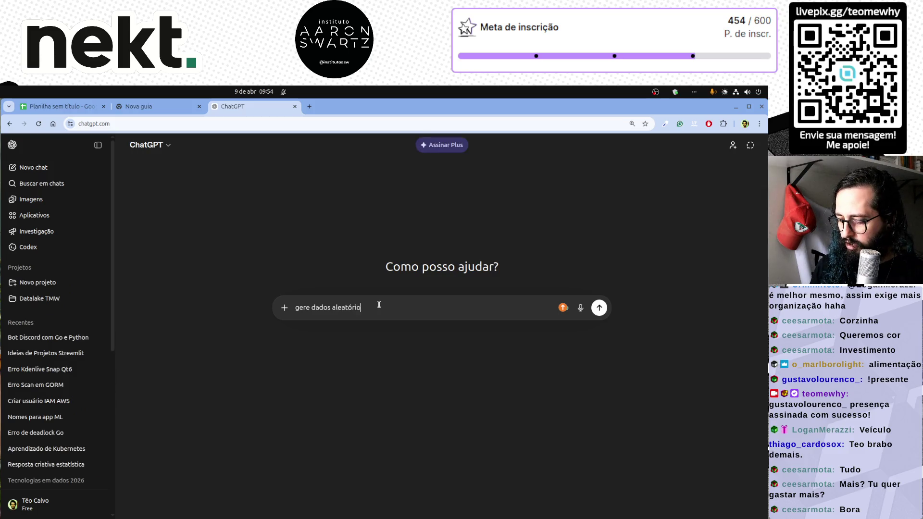
{"action": "type", "text": "s com base nesse exem"}
{"action": "key", "text": "shift+Return"}
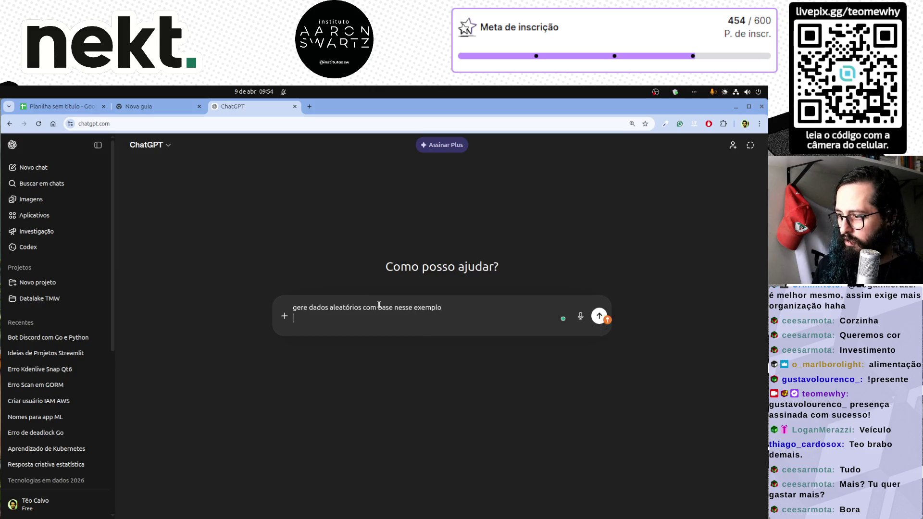
{"action": "key", "text": "shift+Return"}
{"action": "key", "text": "ctrl+v"}
{"action": "key", "text": "Return"}
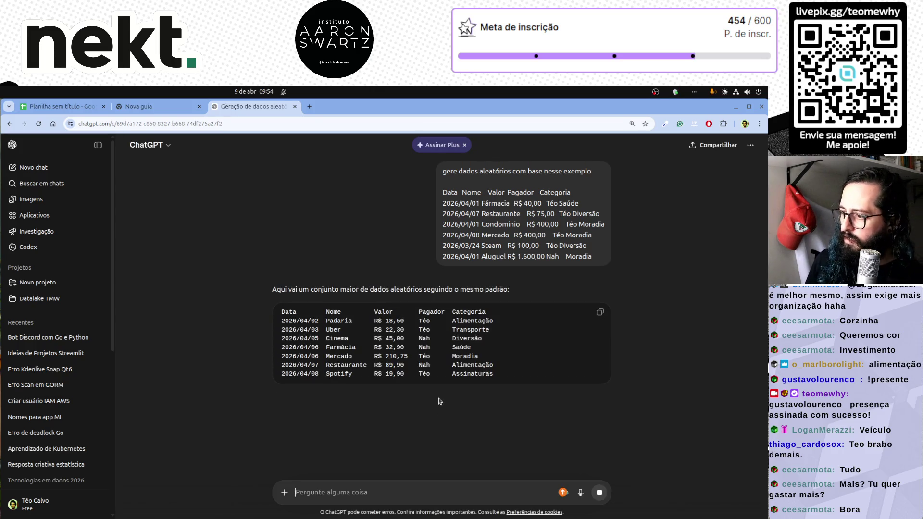
Copy the generated twenty-row table and return to cell A8 of the spreadsheet.
{"action": "double_click", "coordinate": [479, 330]}
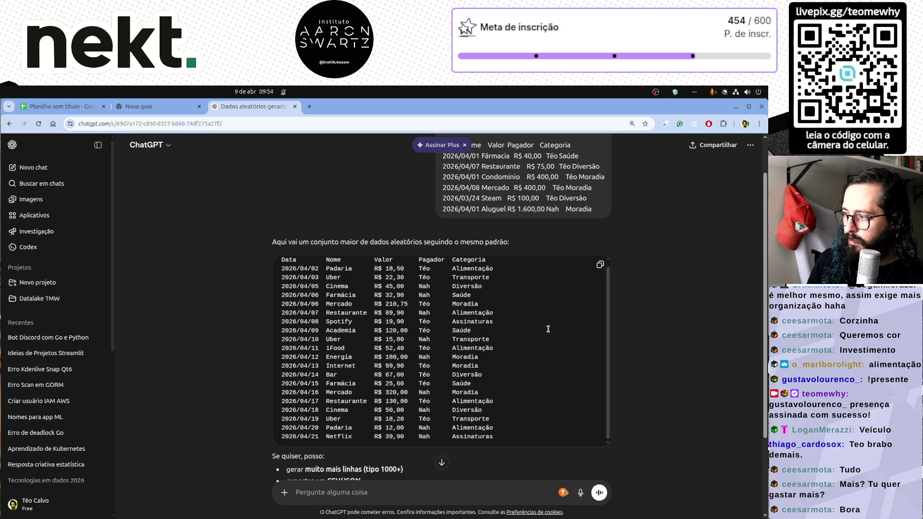
{"action": "left_click", "coordinate": [599, 264]}
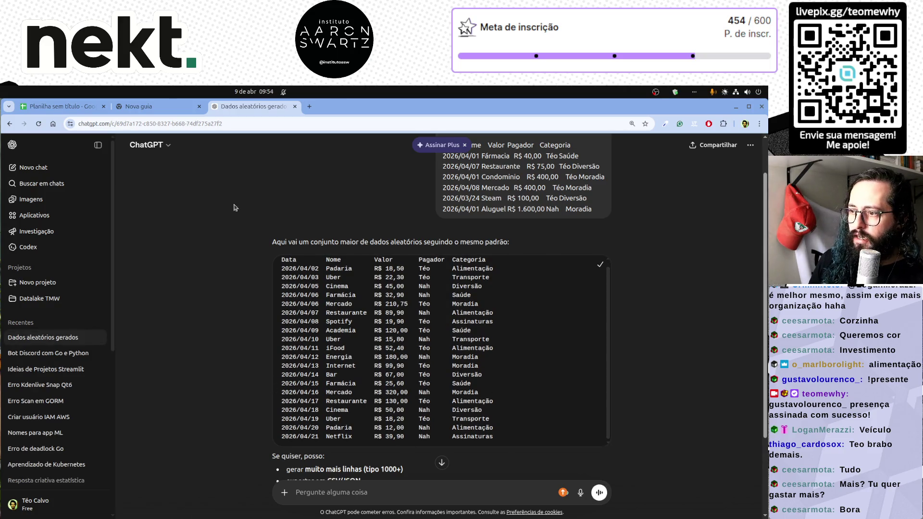
{"action": "scroll", "coordinate": [432, 360], "scroll_direction": "down", "scroll_amount": 2}
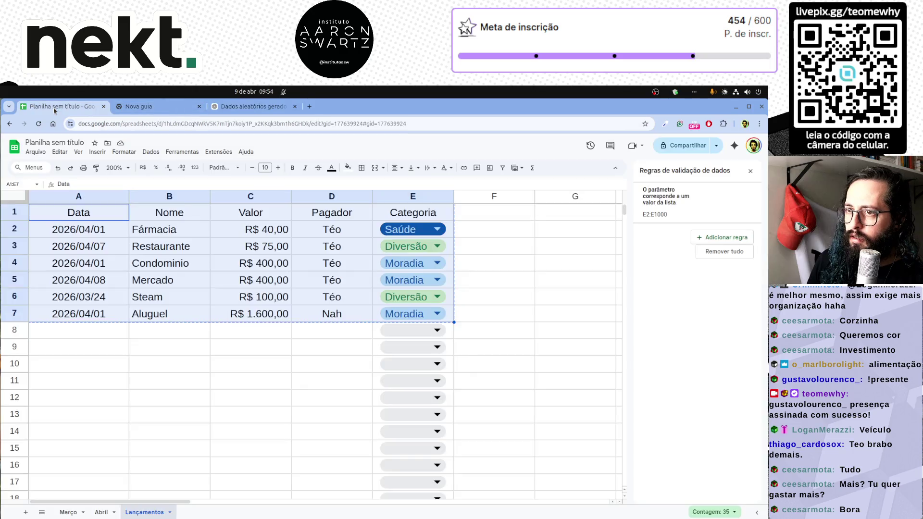
{"action": "left_click", "coordinate": [62, 105]}
{"action": "left_click", "coordinate": [64, 331]}
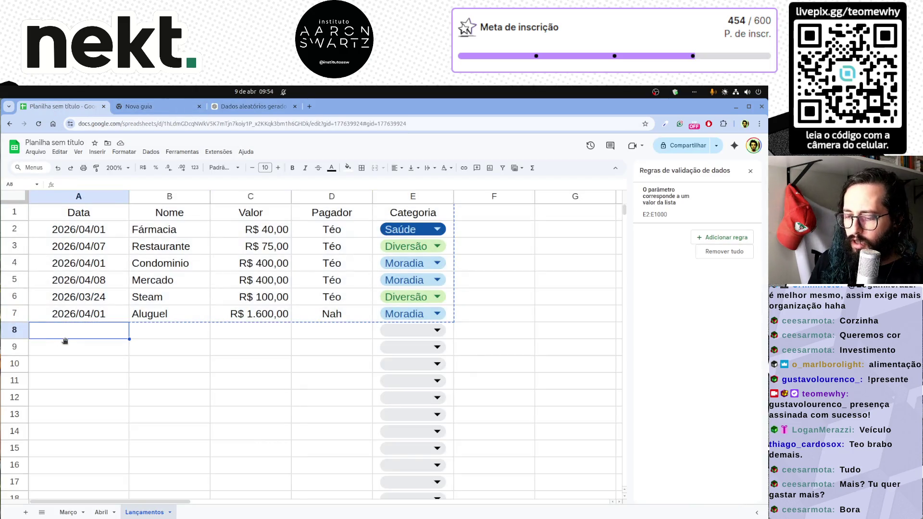
Paste the generated expense rows under the table starting at A8.
{"action": "key", "text": "ctrl+v"}
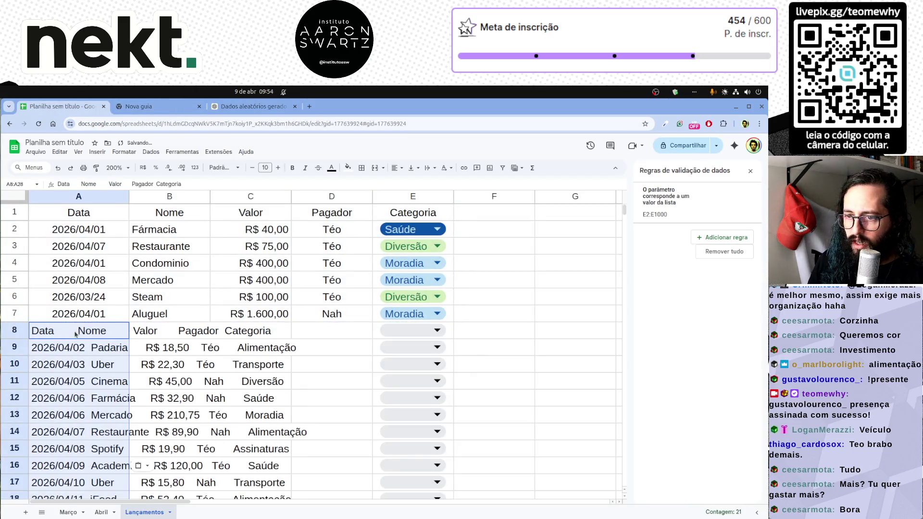
{"action": "scroll", "coordinate": [161, 385], "scroll_direction": "down", "scroll_amount": 5}
{"action": "scroll", "coordinate": [161, 385], "scroll_direction": "up", "scroll_amount": 5}
{"action": "scroll", "coordinate": [162, 387], "scroll_direction": "down", "scroll_amount": 3}
{"action": "key", "text": "ctrl+minus"}
{"action": "key", "text": "ctrl+minus"}
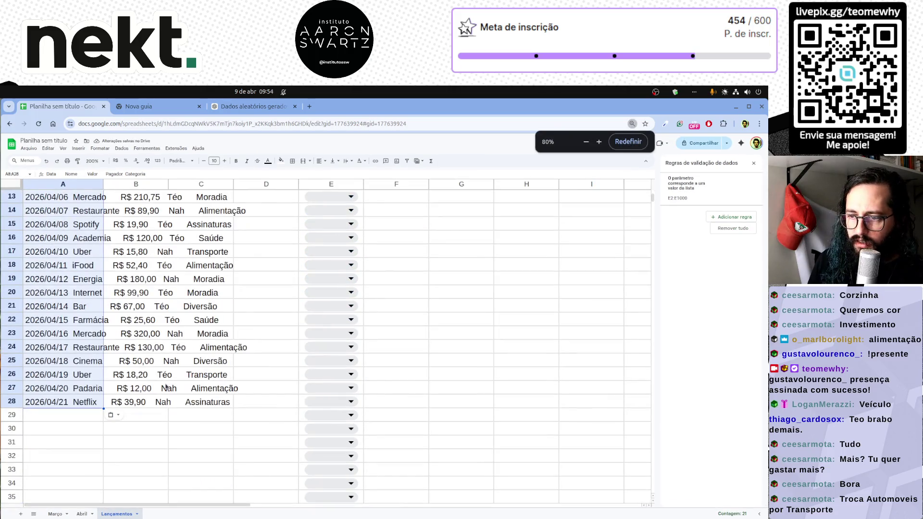
{"action": "key", "text": "ctrl+plus"}
{"action": "key", "text": "ctrl+plus"}
{"action": "scroll", "coordinate": [126, 364], "scroll_direction": "down", "scroll_amount": 2}
{"action": "scroll", "coordinate": [124, 364], "scroll_direction": "down", "scroll_amount": 2}
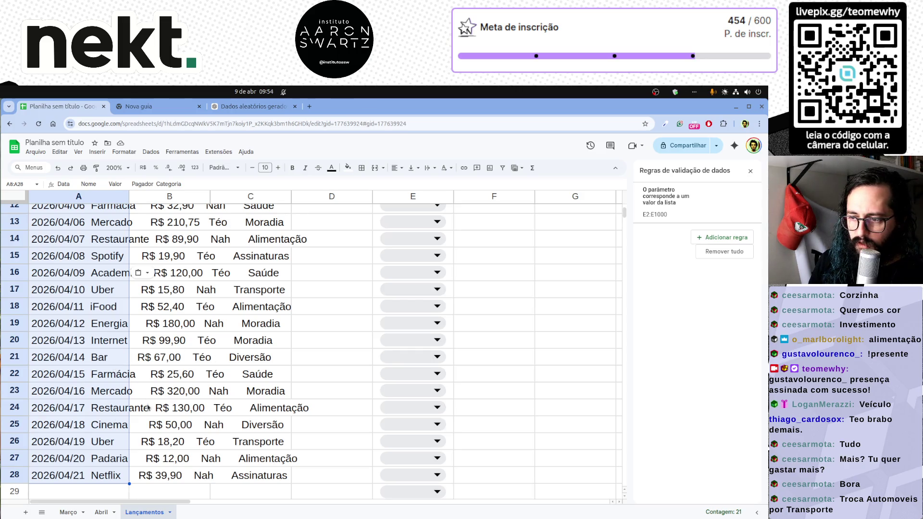
Delete the duplicated header row 8 and select the pasted rows A8:A27.
{"action": "left_click", "coordinate": [108, 475]}
{"action": "scroll", "coordinate": [56, 300], "scroll_direction": "up", "scroll_amount": 2}
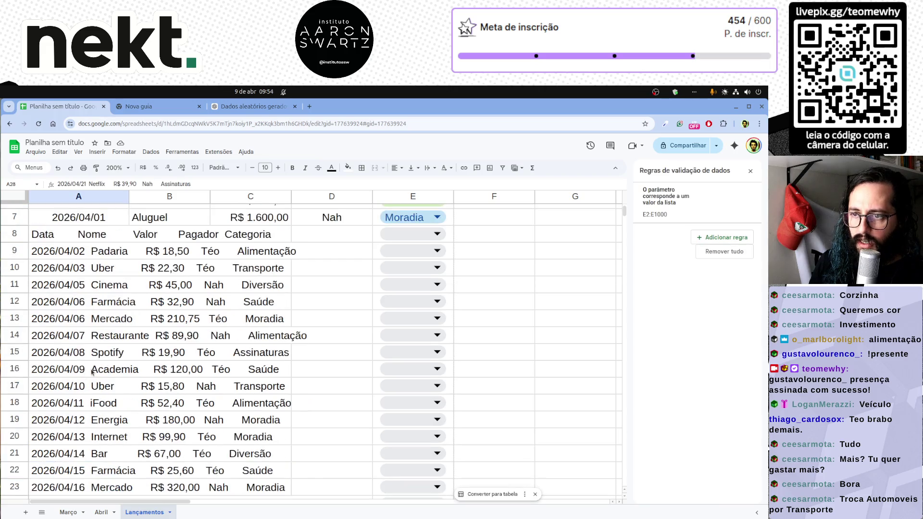
{"action": "right_click", "coordinate": [15, 234]}
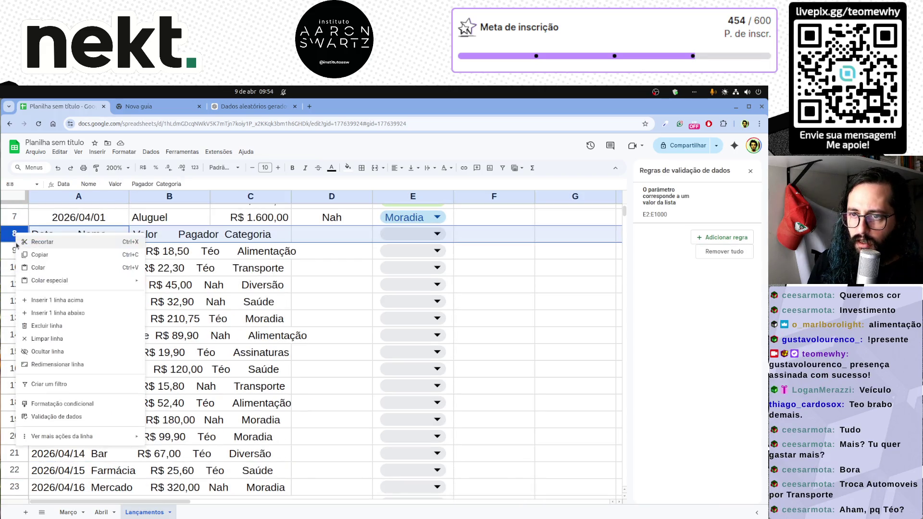
{"action": "left_click", "coordinate": [54, 328]}
{"action": "scroll", "coordinate": [80, 408], "scroll_direction": "down", "scroll_amount": 2}
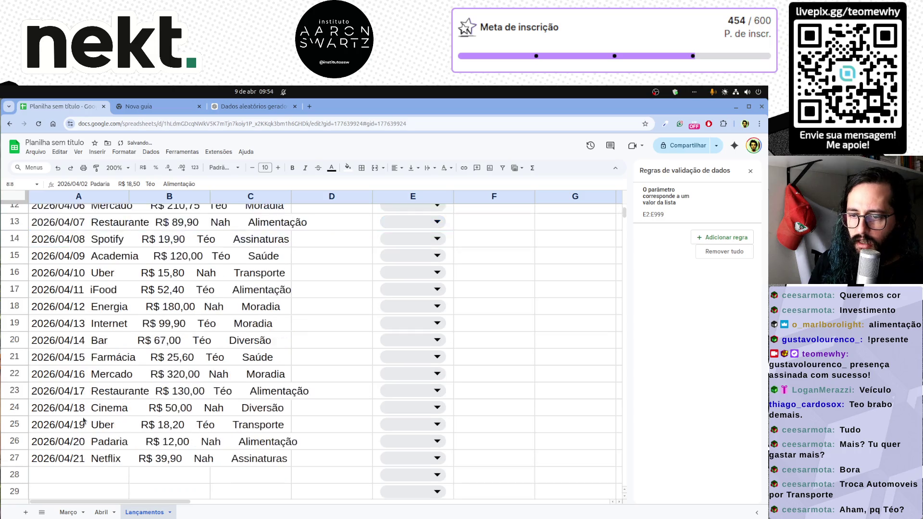
{"action": "scroll", "coordinate": [77, 429], "scroll_direction": "down", "scroll_amount": 2}
{"action": "left_click", "coordinate": [67, 367], "text": "shift"}
{"action": "scroll", "coordinate": [157, 255], "scroll_direction": "up", "scroll_amount": 2}
{"action": "scroll", "coordinate": [156, 255], "scroll_direction": "up", "scroll_amount": 2}
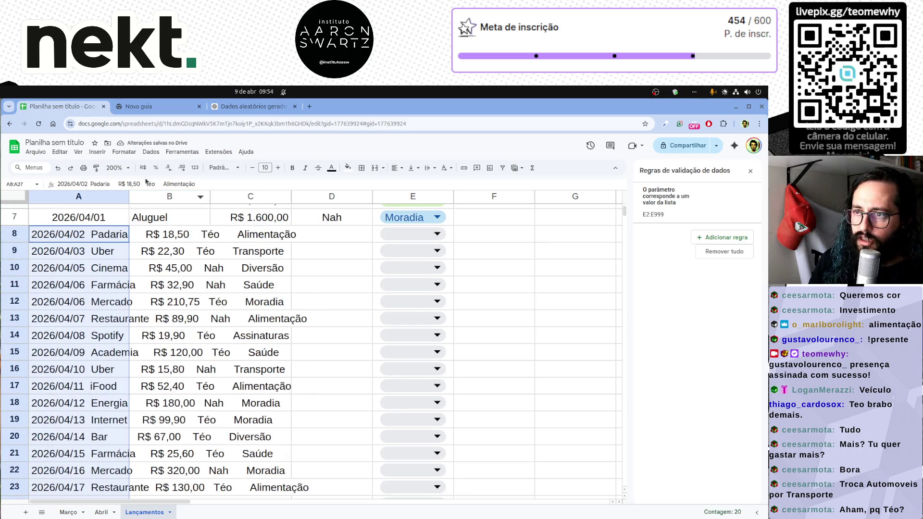
{"action": "left_click", "coordinate": [151, 152]}
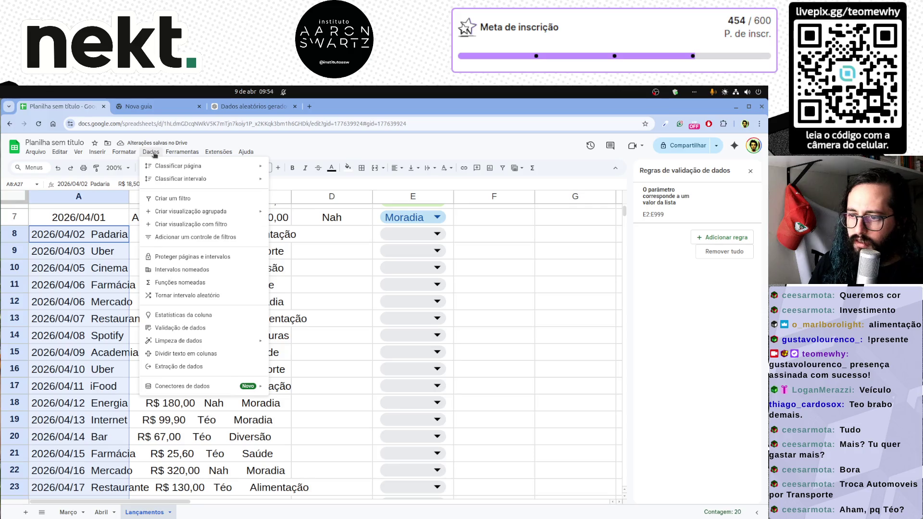
Split the pasted rows into columns using a custom separator.
{"action": "left_click", "coordinate": [201, 355]}
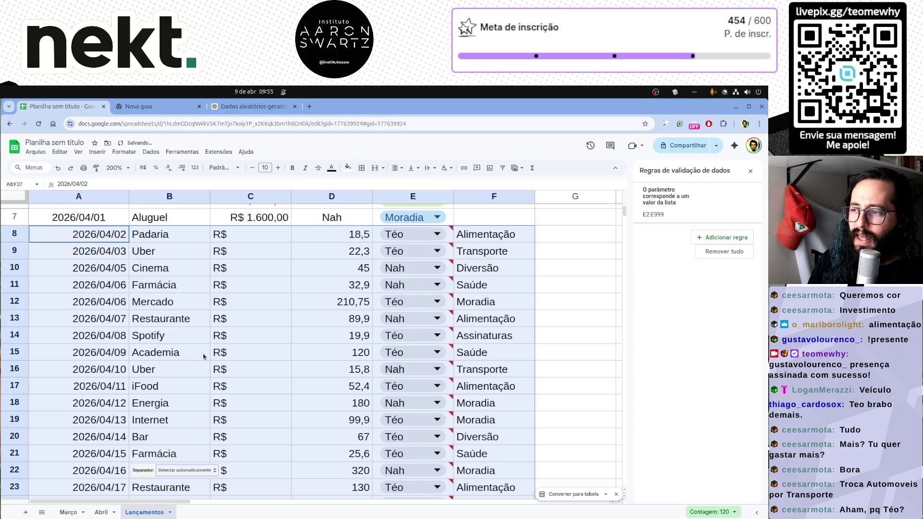
{"action": "scroll", "coordinate": [299, 373], "scroll_direction": "down", "scroll_amount": 5}
{"action": "scroll", "coordinate": [301, 375], "scroll_direction": "down", "scroll_amount": 3}
{"action": "scroll", "coordinate": [302, 376], "scroll_direction": "up", "scroll_amount": 3}
{"action": "left_click", "coordinate": [189, 380]}
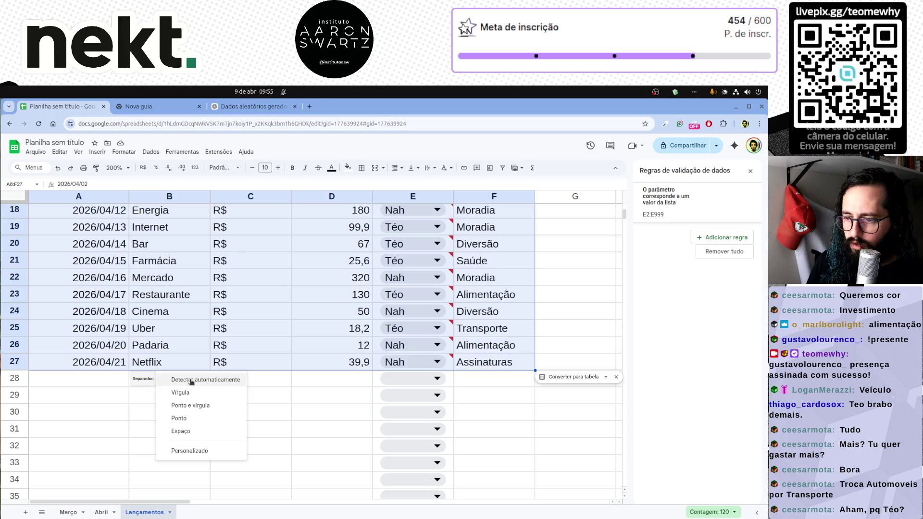
{"action": "left_click", "coordinate": [203, 454]}
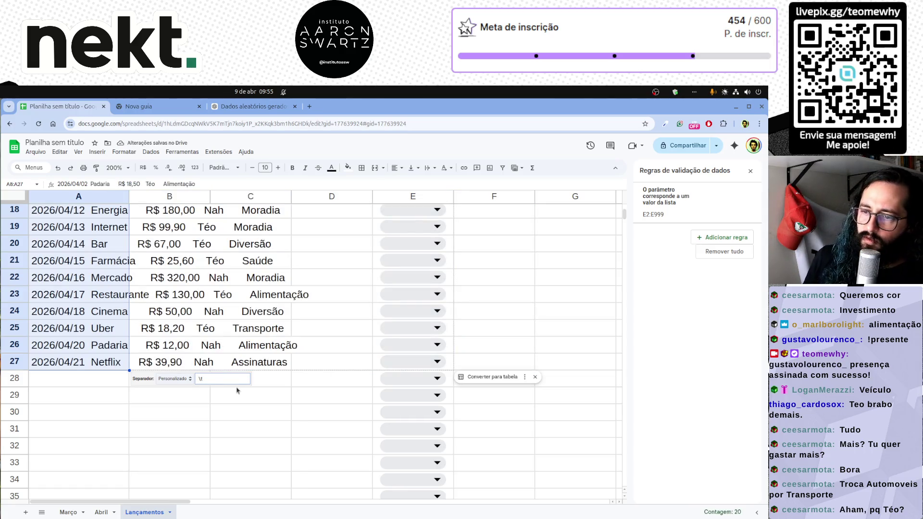
{"action": "key", "text": "BackSpace"}
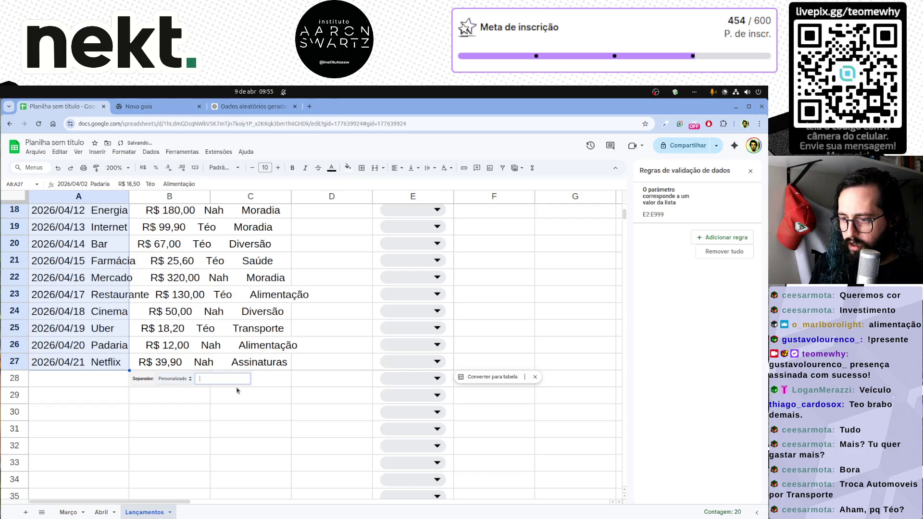
{"action": "key", "text": "BackSpace"}
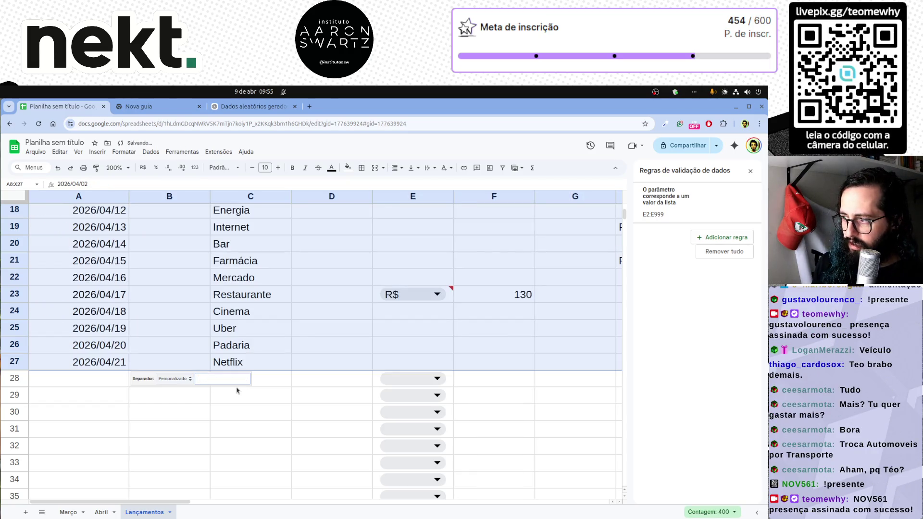
{"action": "type", "text": "\\"}
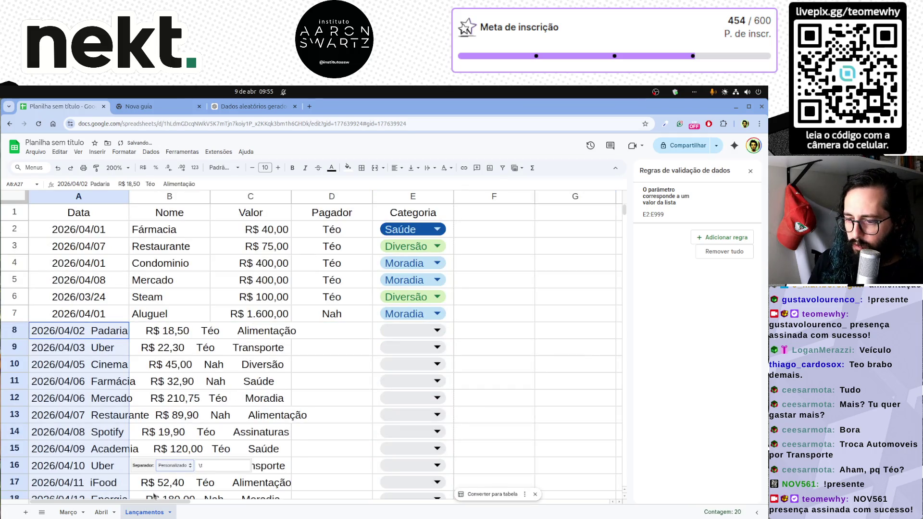
{"action": "type", "text": "t"}
{"action": "scroll", "coordinate": [238, 432], "scroll_direction": "down", "scroll_amount": 2}
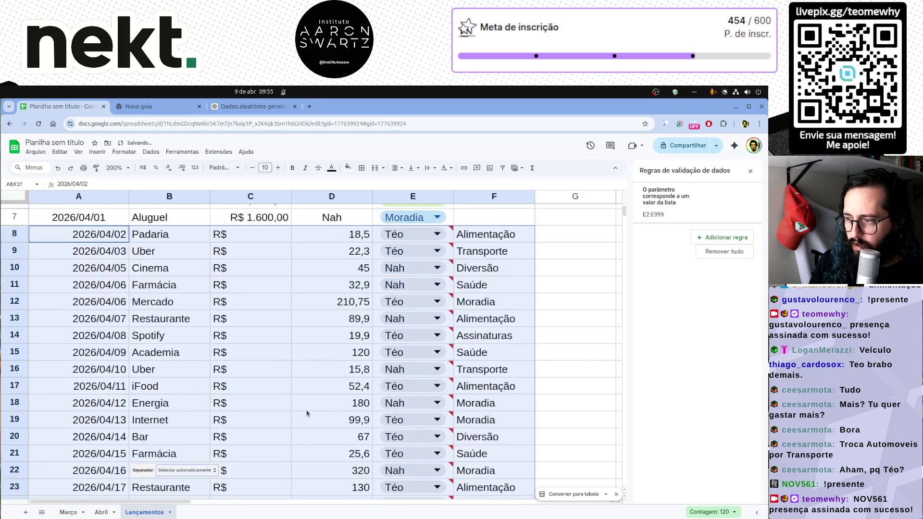
{"action": "scroll", "coordinate": [306, 414], "scroll_direction": "down", "scroll_amount": 3}
{"action": "scroll", "coordinate": [307, 414], "scroll_direction": "down", "scroll_amount": 2}
{"action": "scroll", "coordinate": [306, 414], "scroll_direction": "up", "scroll_amount": 5}
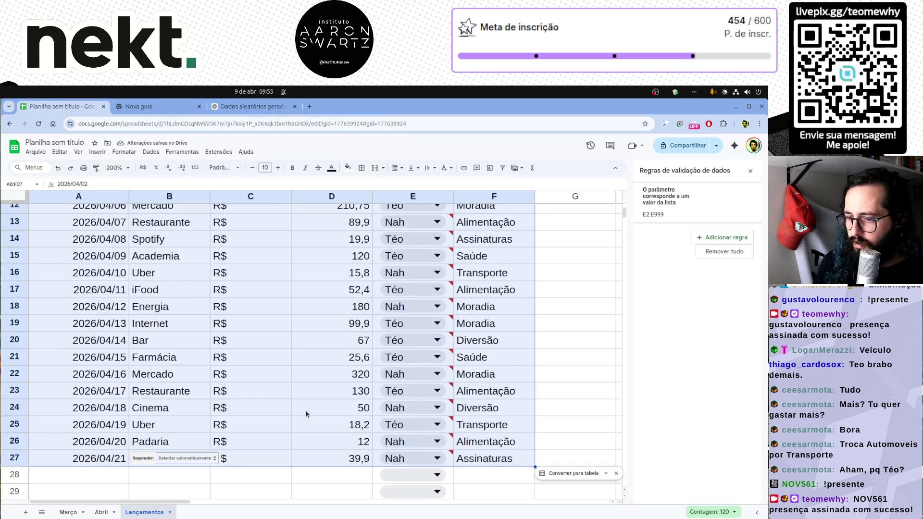
{"action": "left_click", "coordinate": [211, 478]}
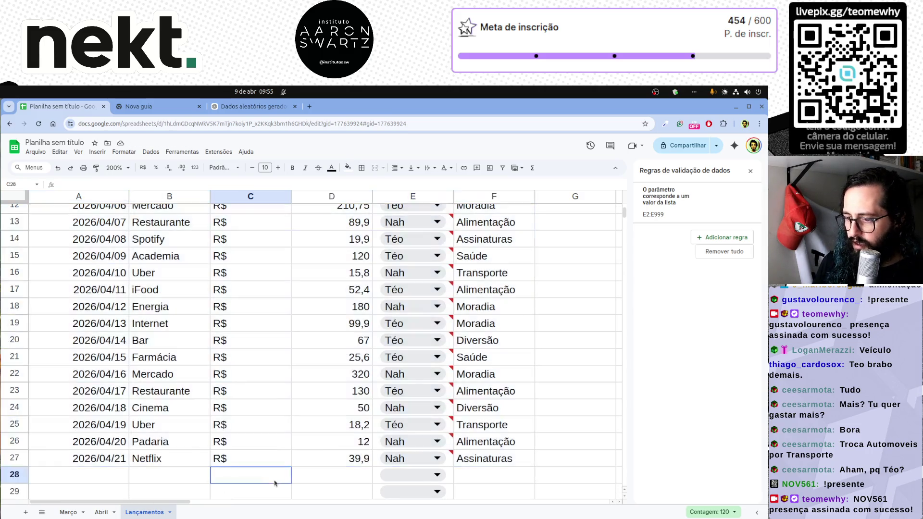
{"action": "scroll", "coordinate": [336, 396], "scroll_direction": "up", "scroll_amount": 5}
Move the amounts, payers and categories block D8:F27 left onto C8:E27 and cut the payers in D18:D27.
{"action": "left_click", "coordinate": [334, 333]}
{"action": "scroll", "coordinate": [353, 416], "scroll_direction": "down", "scroll_amount": 4}
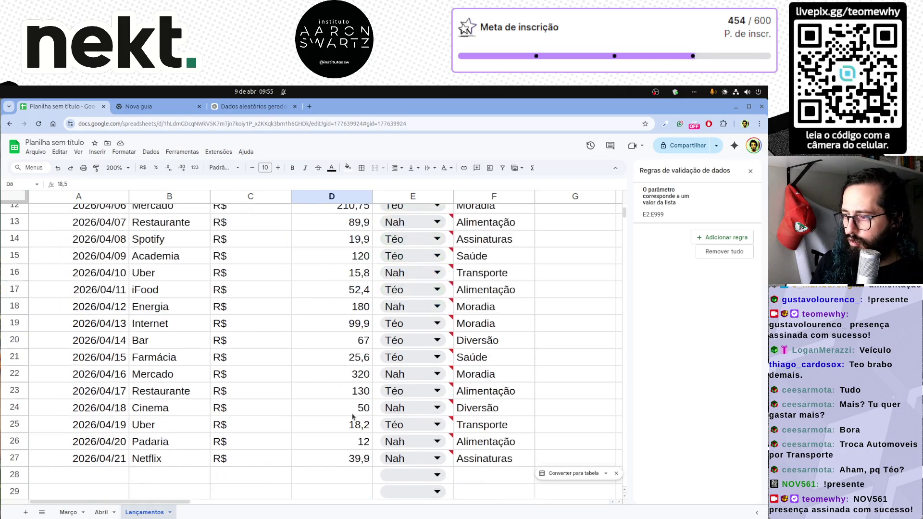
{"action": "left_click", "coordinate": [518, 464], "text": "shift"}
{"action": "scroll", "coordinate": [518, 463], "scroll_direction": "up", "scroll_amount": 4}
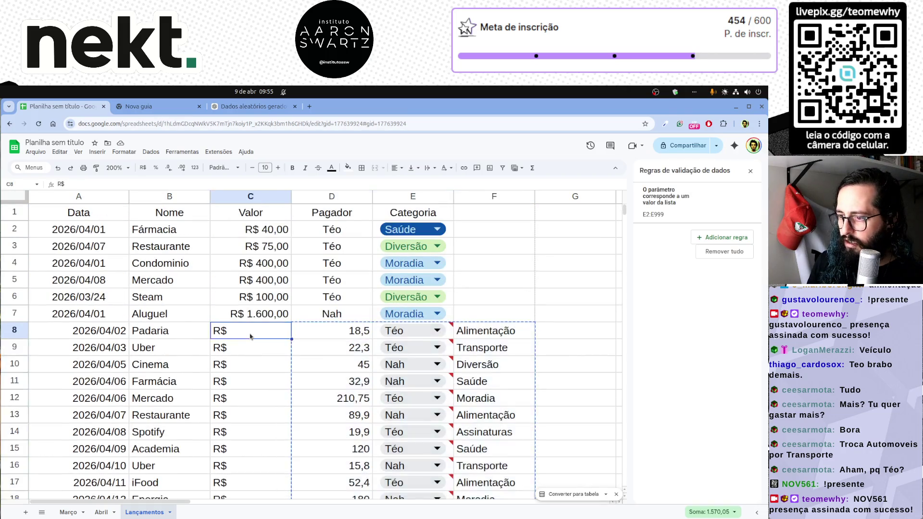
{"action": "left_click_drag", "start_coordinate": [535, 375], "coordinate": [457, 375]}
{"action": "left_click", "coordinate": [494, 380]}
{"action": "scroll", "coordinate": [498, 389], "scroll_direction": "down", "scroll_amount": 4}
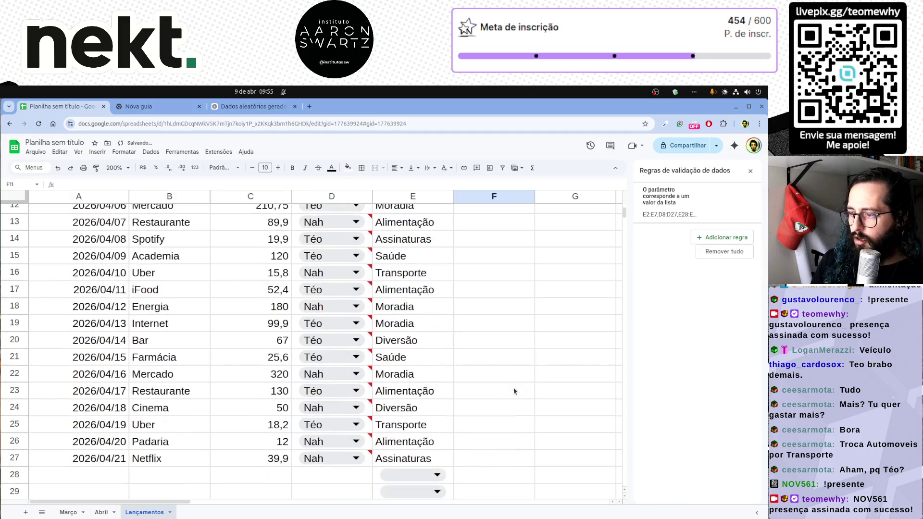
{"action": "scroll", "coordinate": [504, 401], "scroll_direction": "up", "scroll_amount": 4}
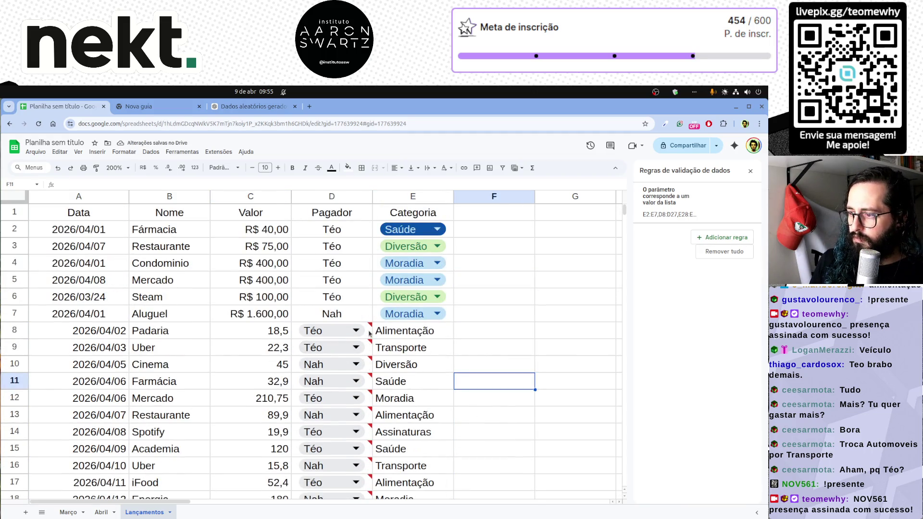
{"action": "left_click", "coordinate": [368, 332]}
{"action": "scroll", "coordinate": [369, 361], "scroll_direction": "down", "scroll_amount": 3}
{"action": "scroll", "coordinate": [369, 382], "scroll_direction": "down", "scroll_amount": 2}
{"action": "key", "text": "ctrl+x"}
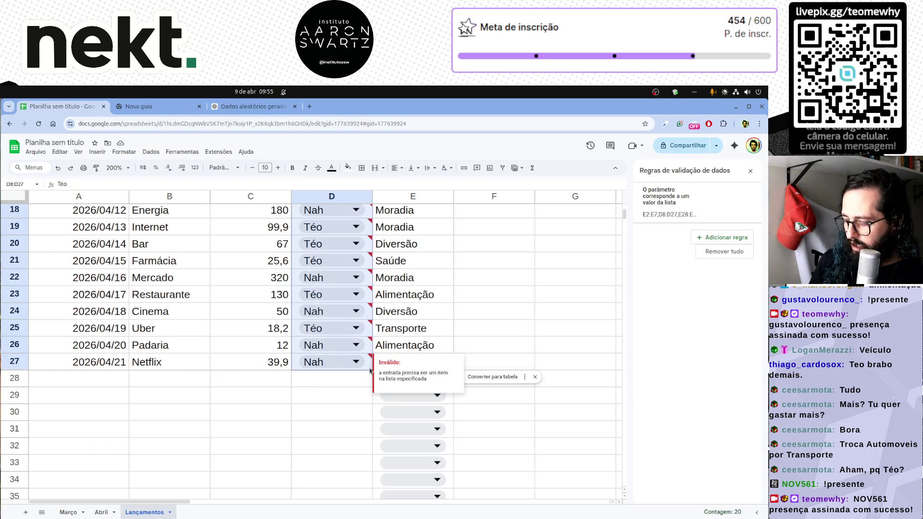
Undo the recent column changes so the expense rows return to unsplit text lines.
{"action": "left_click", "coordinate": [377, 365]}
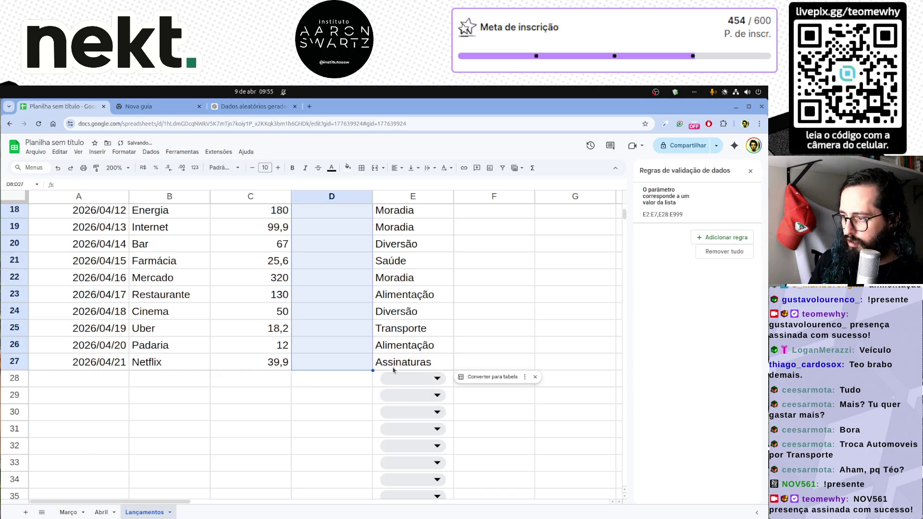
{"action": "scroll", "coordinate": [389, 368], "scroll_direction": "up", "scroll_amount": 6}
{"action": "left_click", "coordinate": [342, 315]}
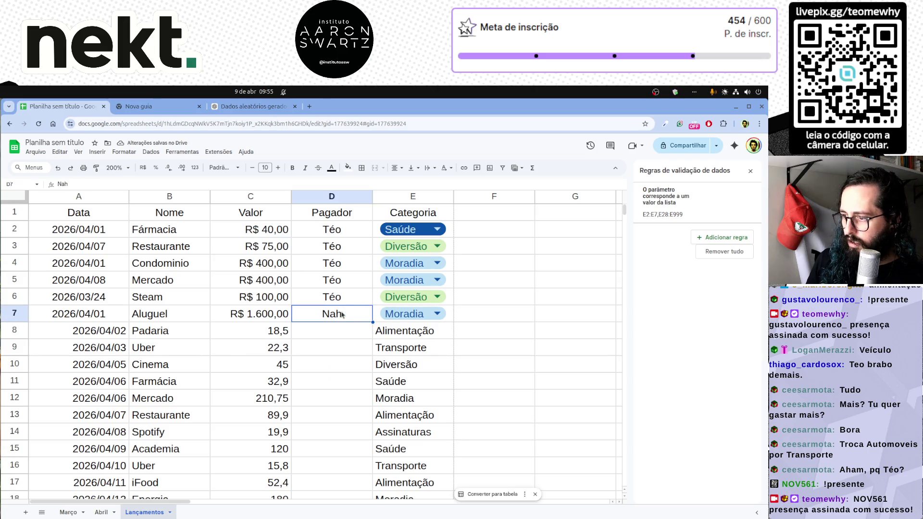
{"action": "key", "text": "ctrl+z"}
{"action": "key", "text": "ctrl+z"}
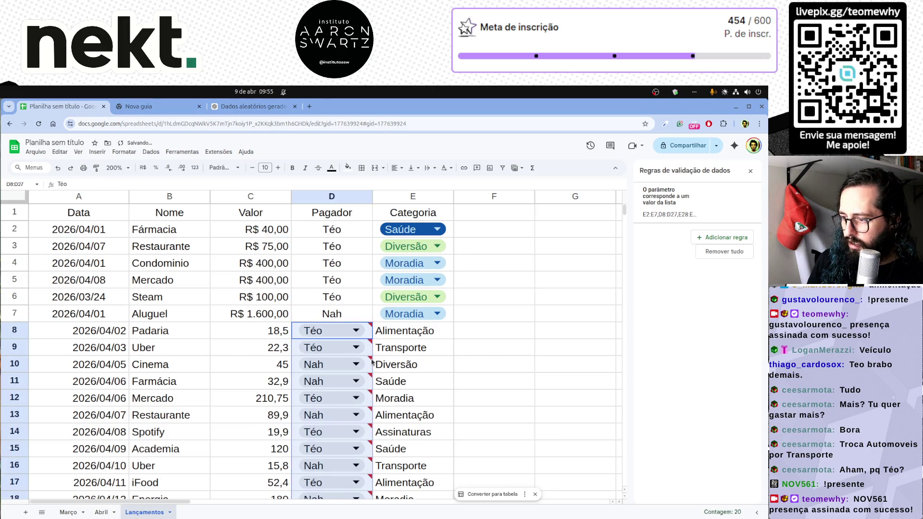
{"action": "key", "text": "ctrl+z"}
{"action": "key", "text": "ctrl+z"}
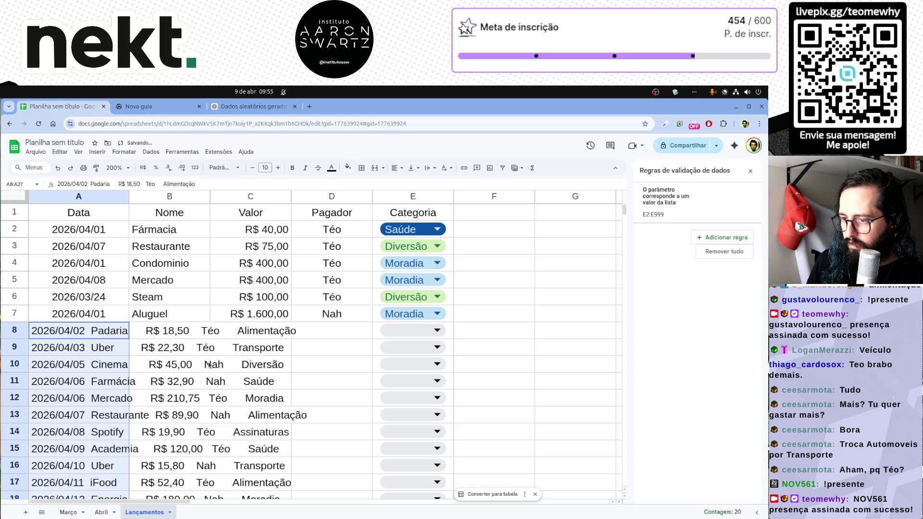
Delete the empty Categoria dropdowns from E8 down to the bottom of column E.
{"action": "left_click", "coordinate": [455, 335]}
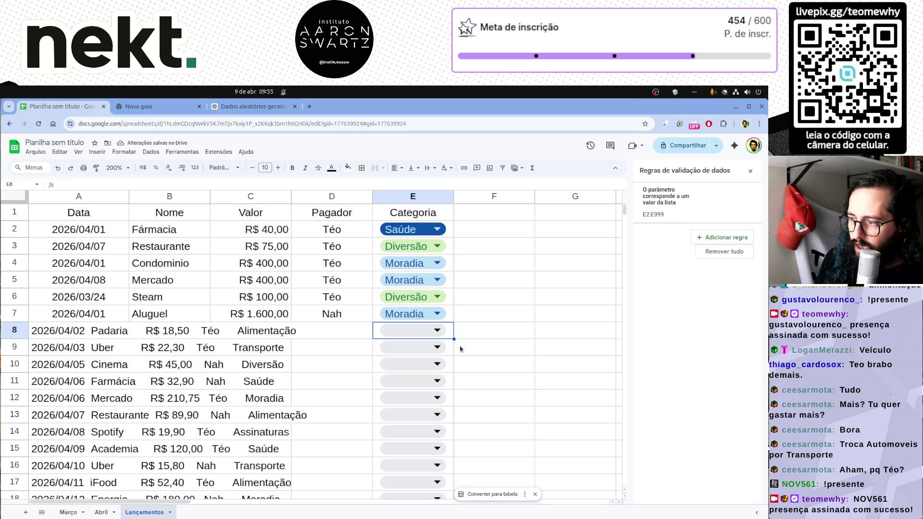
{"action": "key", "text": "ctrl+shift+Down"}
{"action": "key", "text": "Delete"}
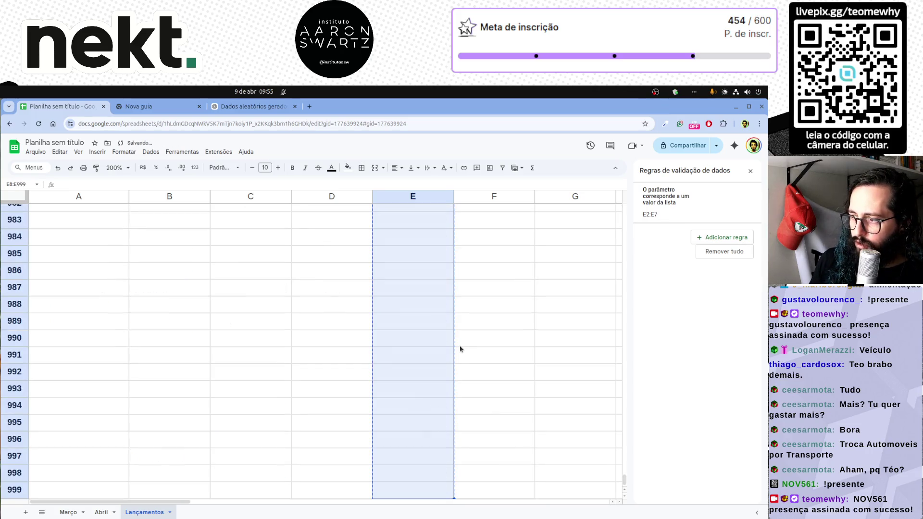
{"action": "scroll", "coordinate": [459, 348], "scroll_direction": "up", "scroll_amount": 15}
Select all the unsplit expense lines in column A starting at A8.
{"action": "left_click", "coordinate": [428, 355]}
{"action": "key", "text": "ctrl+Up"}
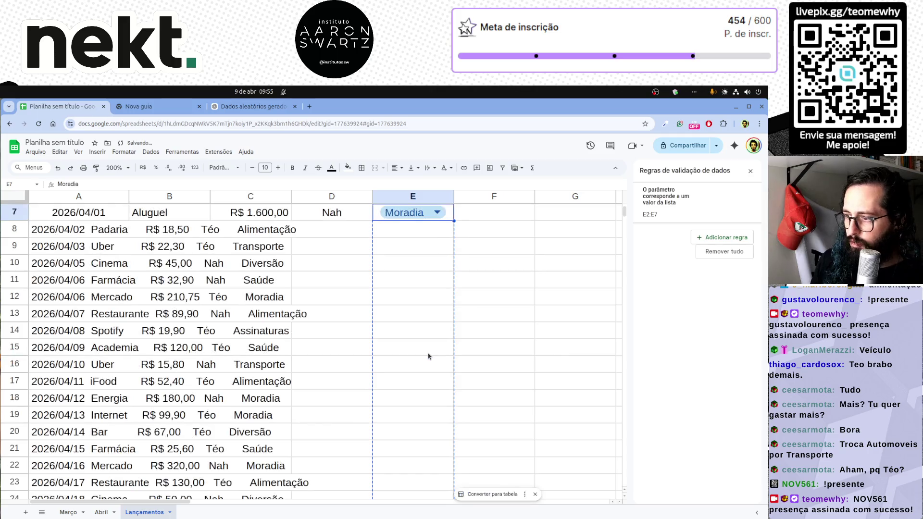
{"action": "key", "text": "Left"}
{"action": "key", "text": "Left"}
{"action": "key", "text": "Left"}
{"action": "key", "text": "Left"}
{"action": "key", "text": "Down"}
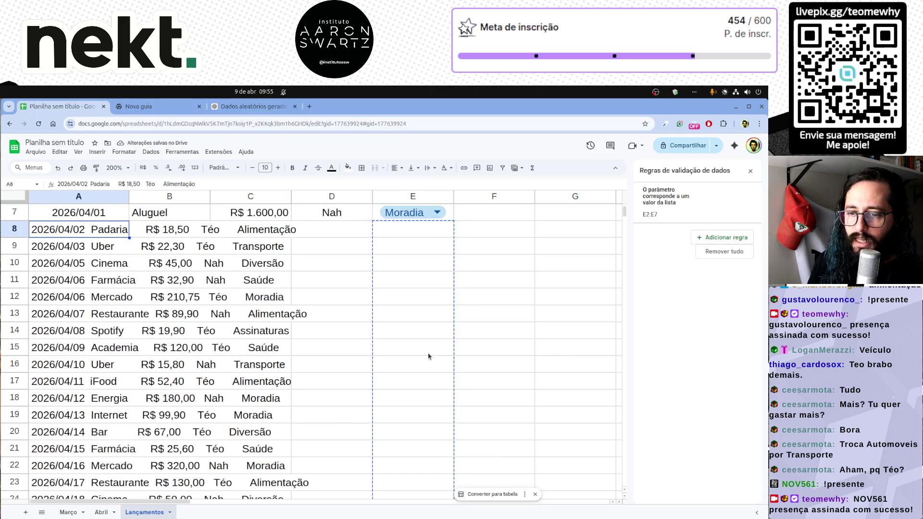
{"action": "key", "text": "ctrl+shift+Down"}
{"action": "scroll", "coordinate": [296, 410], "scroll_direction": "down", "scroll_amount": 5}
{"action": "scroll", "coordinate": [262, 412], "scroll_direction": "up", "scroll_amount": 5}
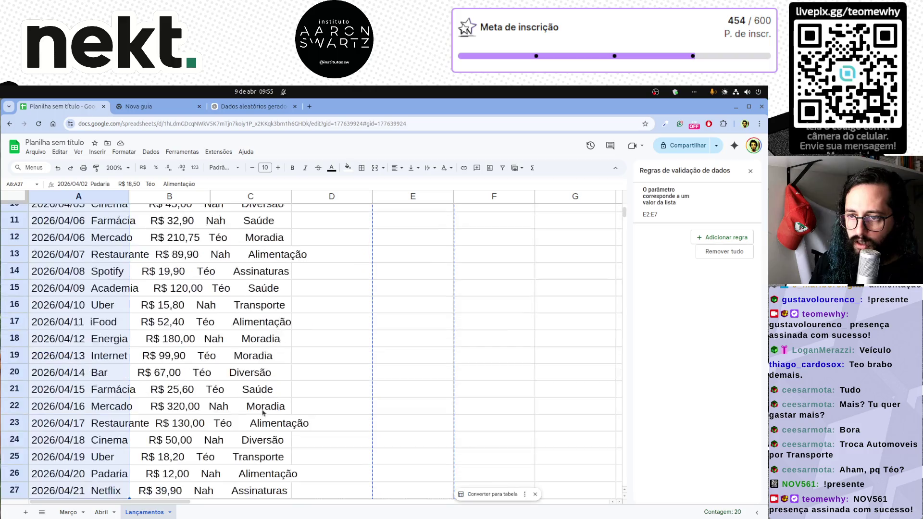
{"action": "scroll", "coordinate": [216, 407], "scroll_direction": "up", "scroll_amount": 2}
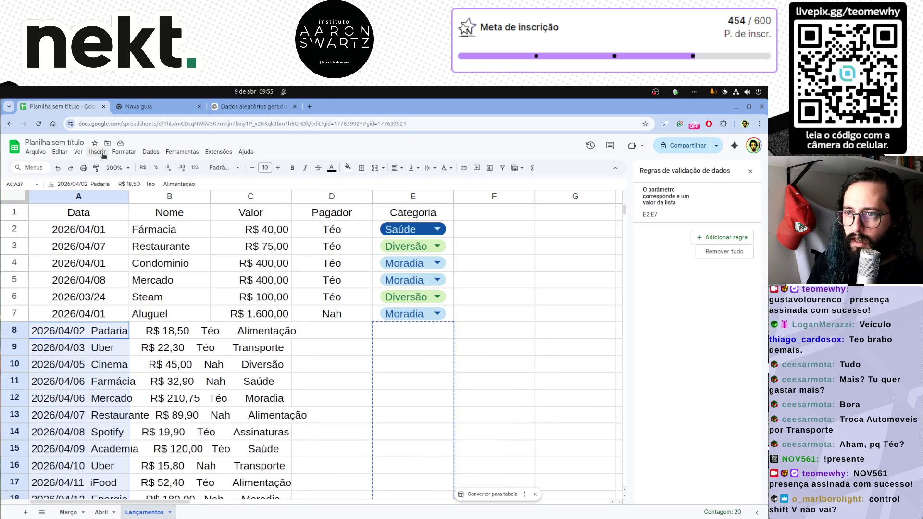
{"action": "left_click", "coordinate": [152, 153]}
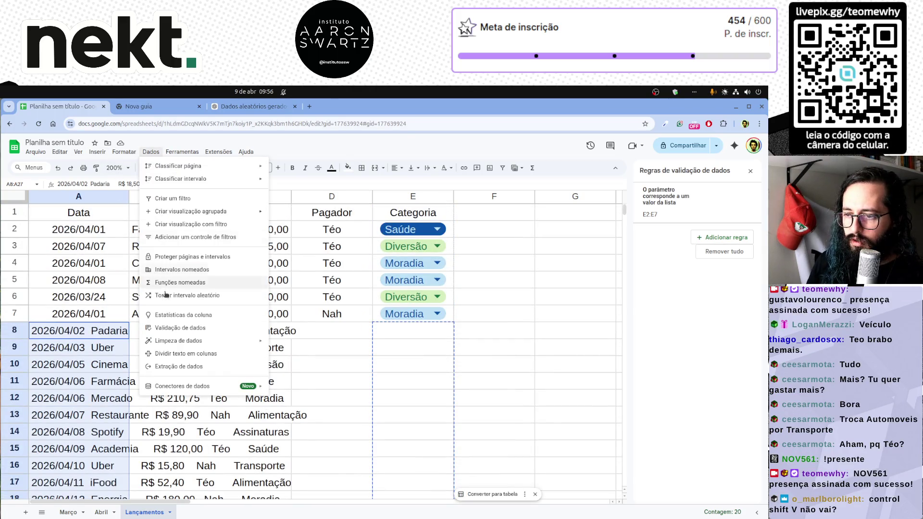
Split the expense lines into separate columns with Dividir texto em colunas.
{"action": "left_click", "coordinate": [197, 356]}
{"action": "scroll", "coordinate": [399, 368], "scroll_direction": "down", "scroll_amount": 2}
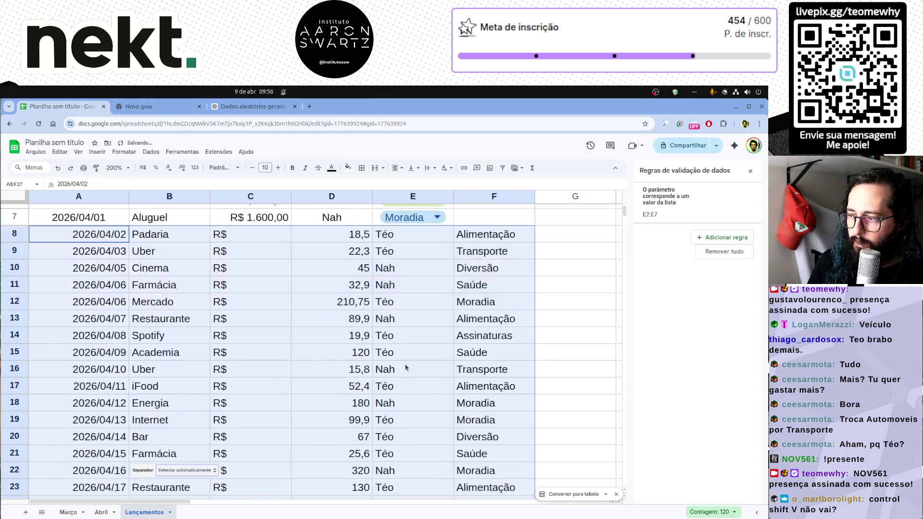
{"action": "scroll", "coordinate": [399, 368], "scroll_direction": "down", "scroll_amount": 2}
{"action": "left_click", "coordinate": [405, 360]}
{"action": "scroll", "coordinate": [406, 364], "scroll_direction": "up", "scroll_amount": 2}
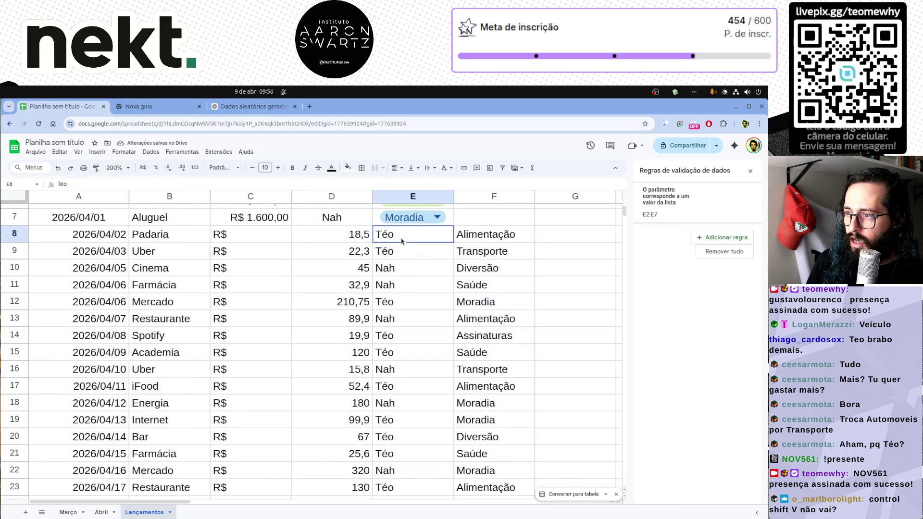
{"action": "mouse_move", "coordinate": [331, 234]}
{"action": "left_mouse_down"}
{"action": "mouse_move", "coordinate": [502, 489]}
{"action": "mouse_move", "coordinate": [491, 367]}
{"action": "left_mouse_up"}
{"action": "scroll", "coordinate": [332, 356], "scroll_direction": "up", "scroll_amount": 5}
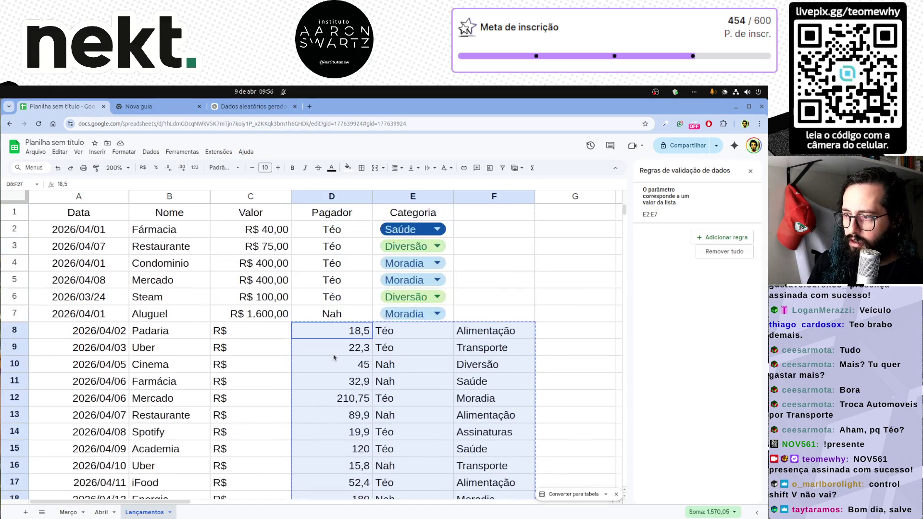
Move the amounts, payers and categories block one column left to sit under Valor, Pagador and Categoria.
{"action": "left_click", "coordinate": [238, 330]}
{"action": "key", "text": "ctrl+v"}
{"action": "left_click", "coordinate": [514, 349]}
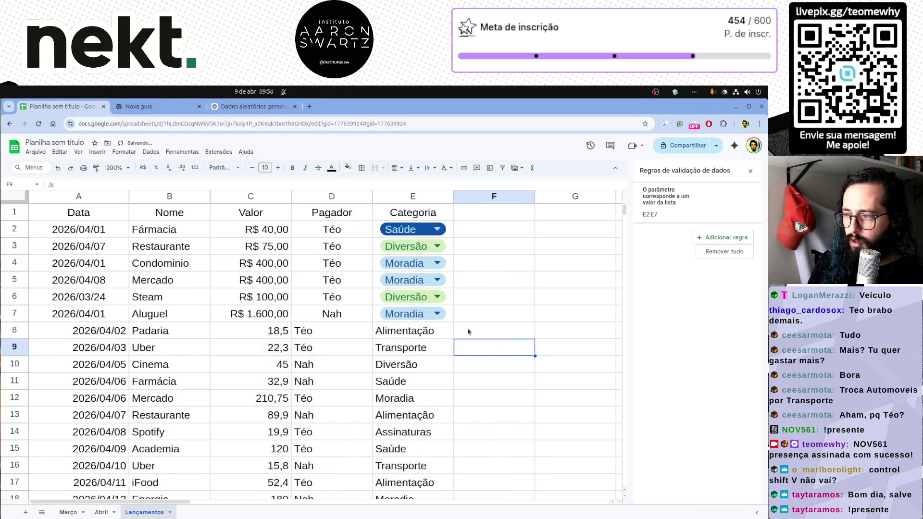
{"action": "left_click", "coordinate": [450, 316]}
{"action": "left_click", "coordinate": [450, 234]}
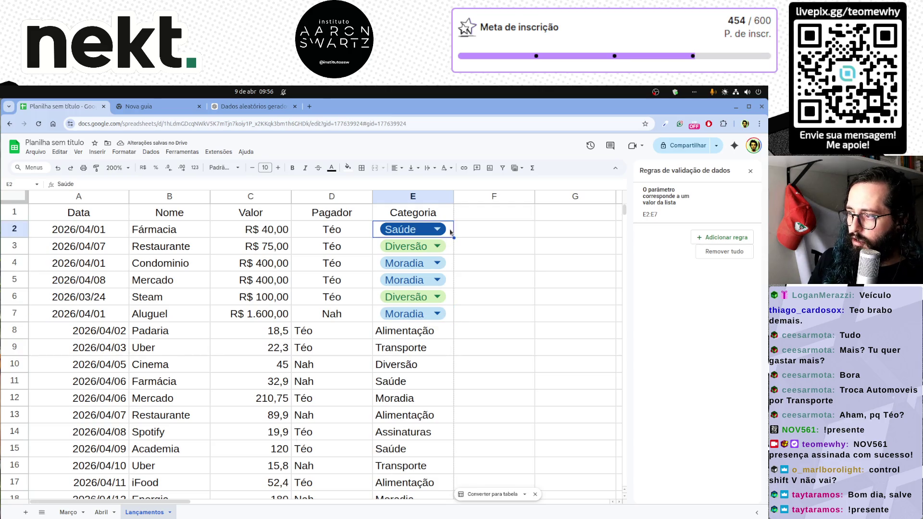
Extend the Categoria dropdown validation range to Lançamentos!E2:E999.
{"action": "left_click", "coordinate": [678, 213]}
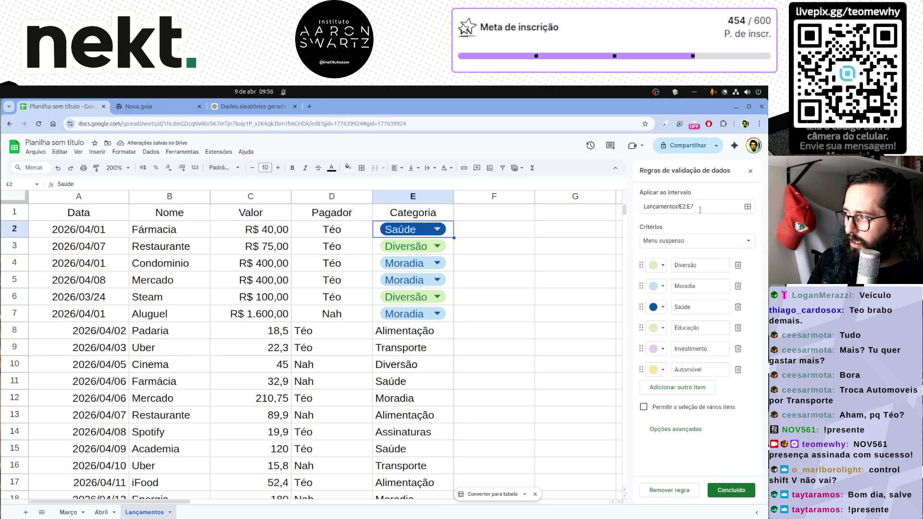
{"action": "left_click", "coordinate": [561, 282]}
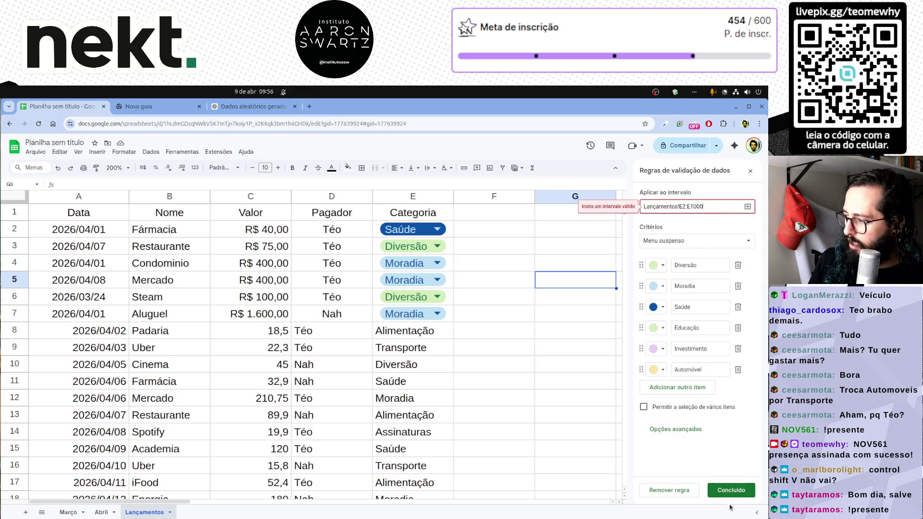
{"action": "left_click", "coordinate": [707, 208]}
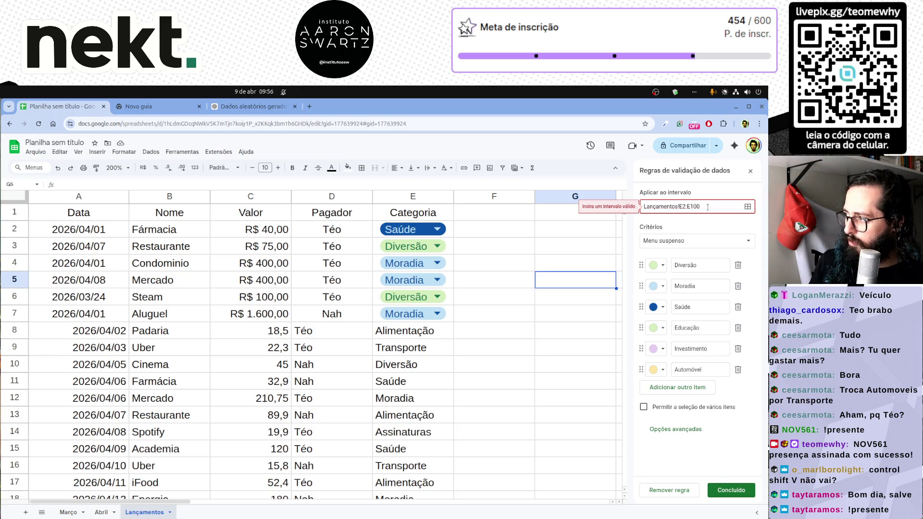
{"action": "key", "text": "BackSpace"}
{"action": "key", "text": "BackSpace"}
{"action": "type", "text": "999"}
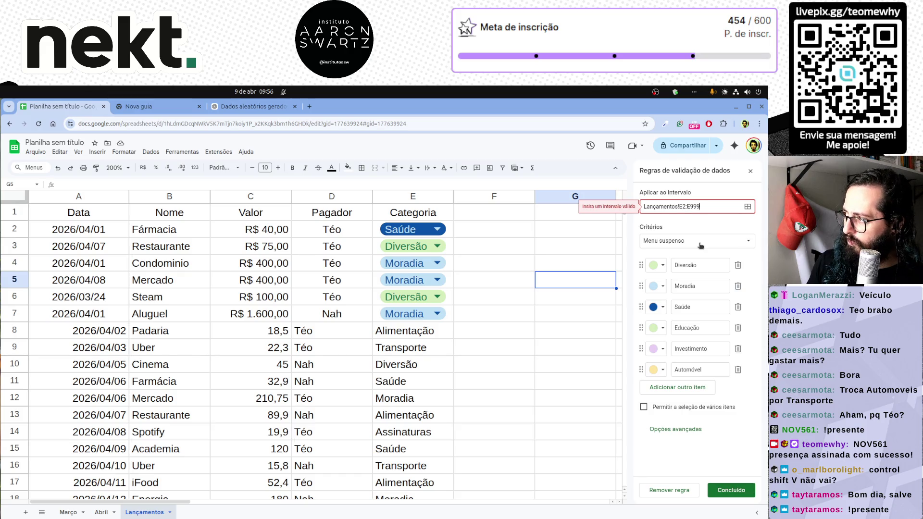
{"action": "left_click", "coordinate": [723, 488]}
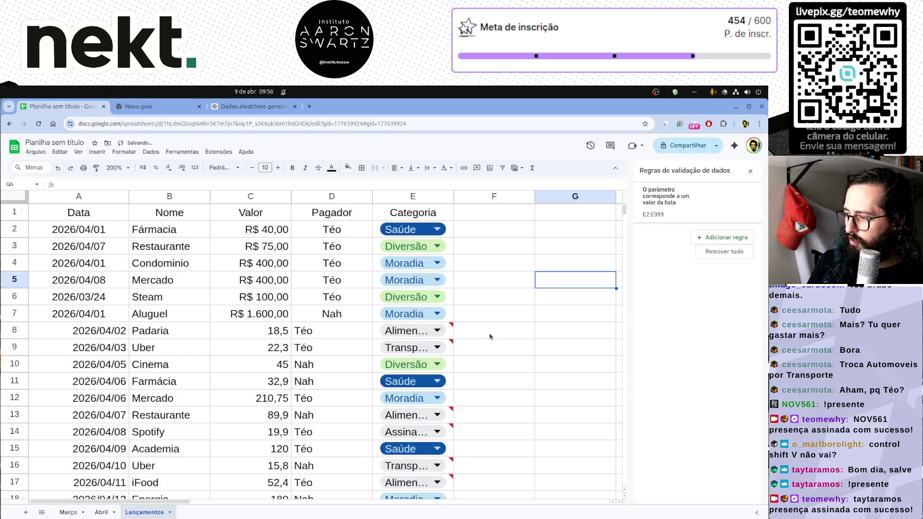
{"action": "scroll", "coordinate": [499, 346], "scroll_direction": "down", "scroll_amount": 4}
{"action": "scroll", "coordinate": [502, 335], "scroll_direction": "up", "scroll_amount": 4}
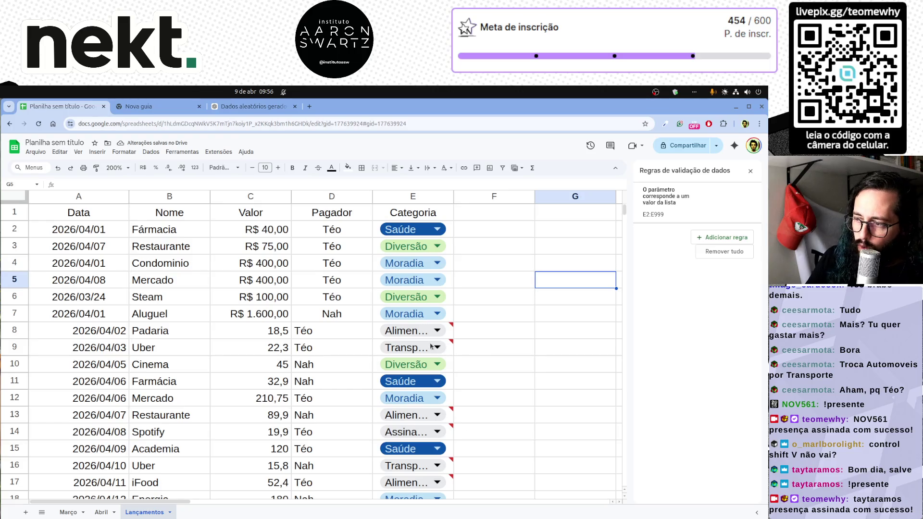
Widen column E so category names show fully and switch to the ChatGPT conversation.
{"action": "left_click_drag", "start_coordinate": [453, 197], "coordinate": [507, 196]}
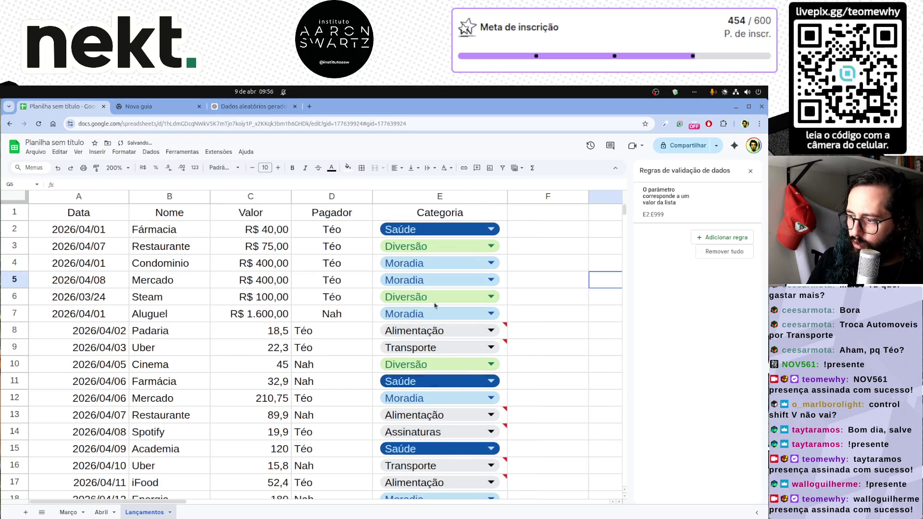
{"action": "scroll", "coordinate": [458, 310], "scroll_direction": "down", "scroll_amount": 2}
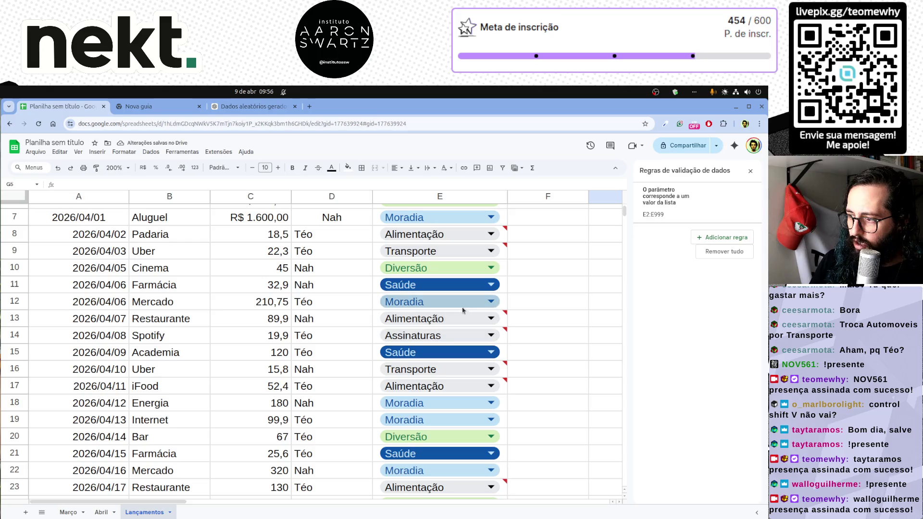
{"action": "key", "text": "ctrl+3"}
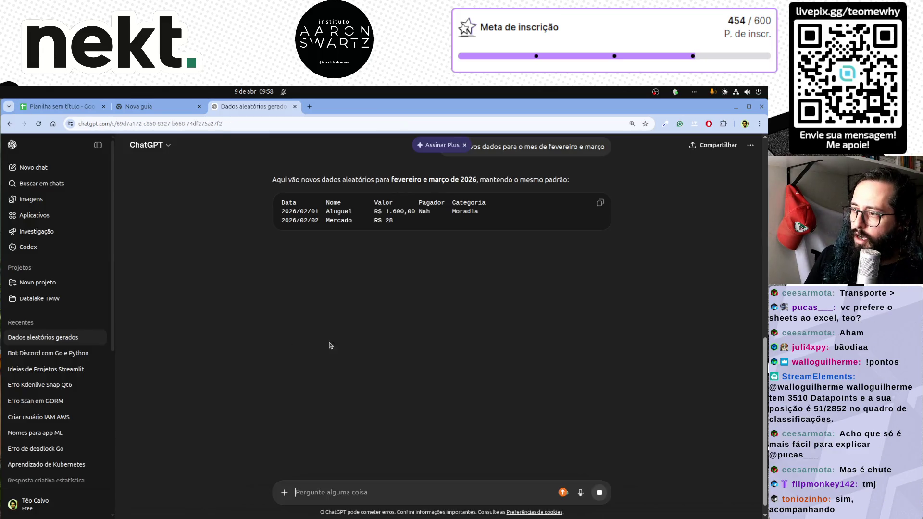
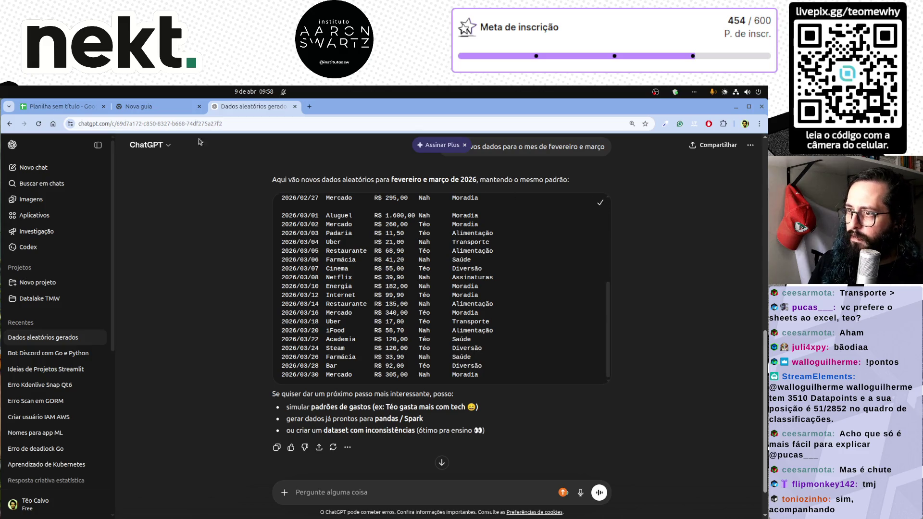
Switch from ChatGPT back to the 'Planilha sem título' spreadsheet.
{"action": "left_click", "coordinate": [61, 106]}
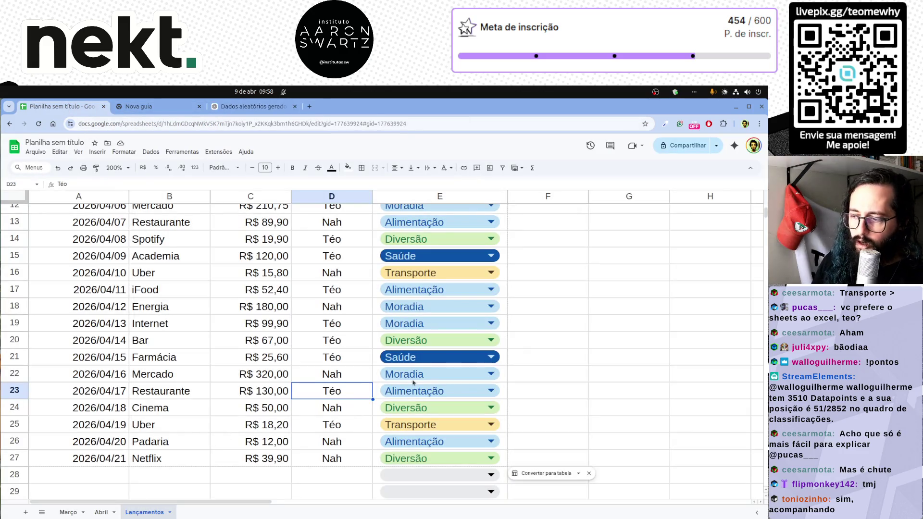
{"action": "scroll", "coordinate": [502, 361], "scroll_direction": "right", "scroll_amount": 1}
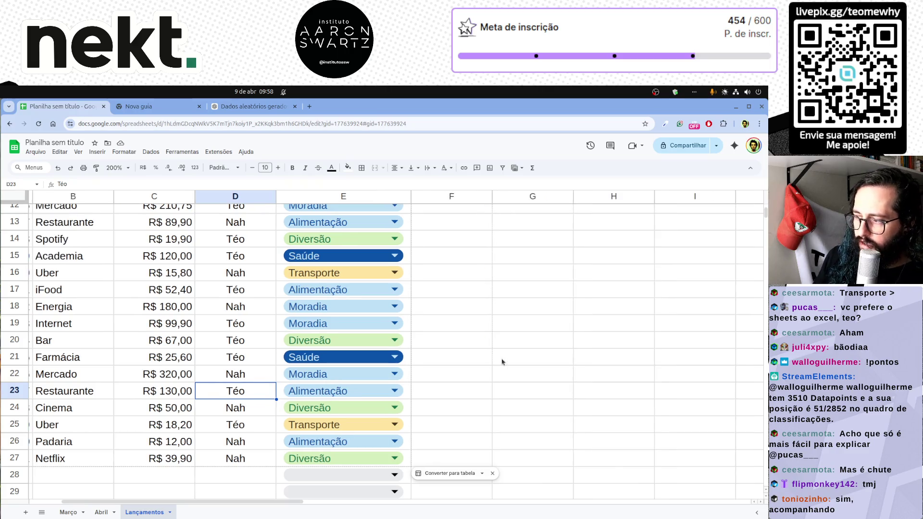
{"action": "scroll", "coordinate": [502, 361], "scroll_direction": "right", "scroll_amount": 1}
Paste the generated February–March expense lines at G18 and clear the pasted header line.
{"action": "left_click", "coordinate": [449, 312]}
{"action": "key", "text": "ctrl+v"}
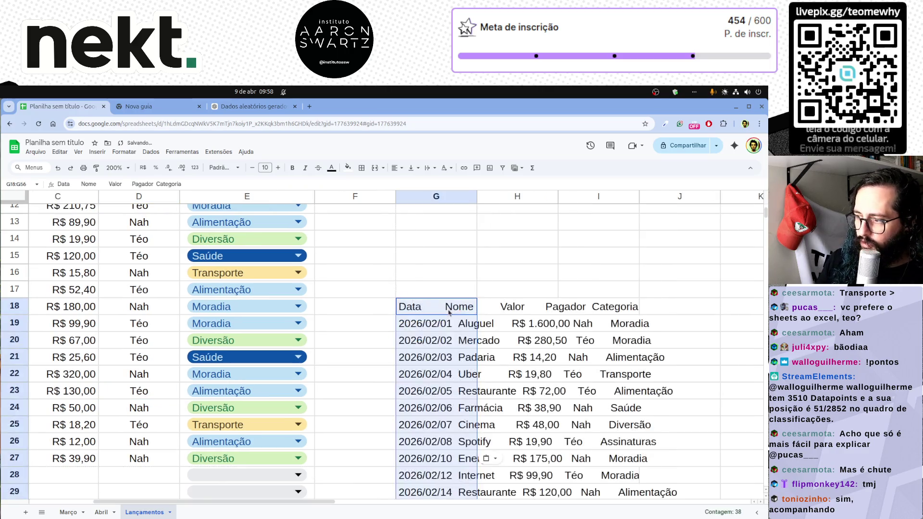
{"action": "scroll", "coordinate": [448, 312], "scroll_direction": "down", "scroll_amount": 5}
{"action": "scroll", "coordinate": [443, 316], "scroll_direction": "down", "scroll_amount": 3}
{"action": "scroll", "coordinate": [436, 320], "scroll_direction": "down", "scroll_amount": 2}
{"action": "scroll", "coordinate": [436, 321], "scroll_direction": "up", "scroll_amount": 7}
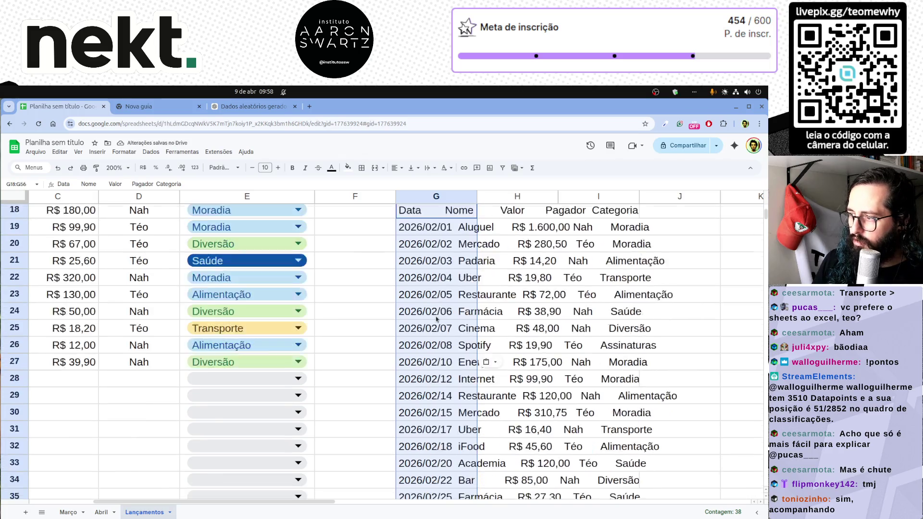
{"action": "scroll", "coordinate": [436, 323], "scroll_direction": "up", "scroll_amount": 3}
{"action": "left_click", "coordinate": [433, 326]}
{"action": "left_click", "coordinate": [412, 309]}
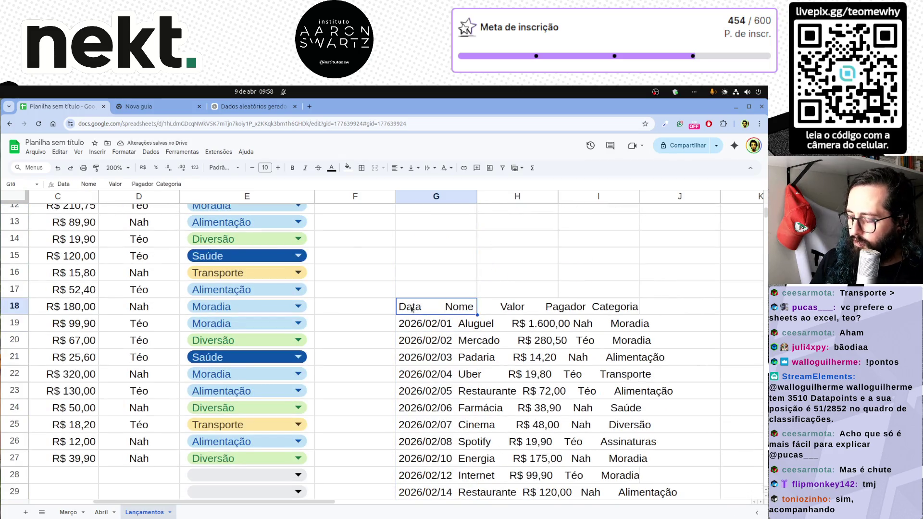
{"action": "key", "text": "Delete"}
Move the March lines from G38 up to G37 to close the gap, leaving column G as one block.
{"action": "left_click", "coordinate": [422, 323]}
{"action": "scroll", "coordinate": [428, 335], "scroll_direction": "down", "scroll_amount": 4}
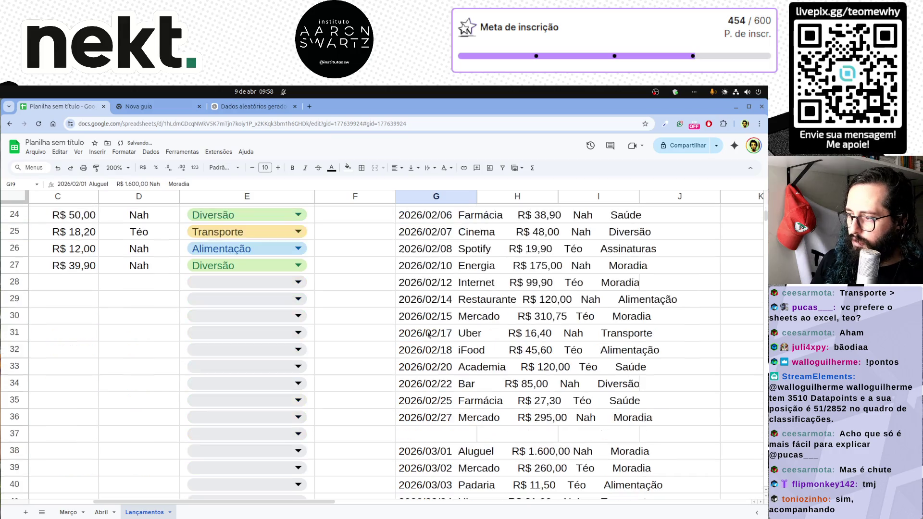
{"action": "left_click", "coordinate": [428, 456]}
{"action": "key", "text": "ctrl+shift+Down"}
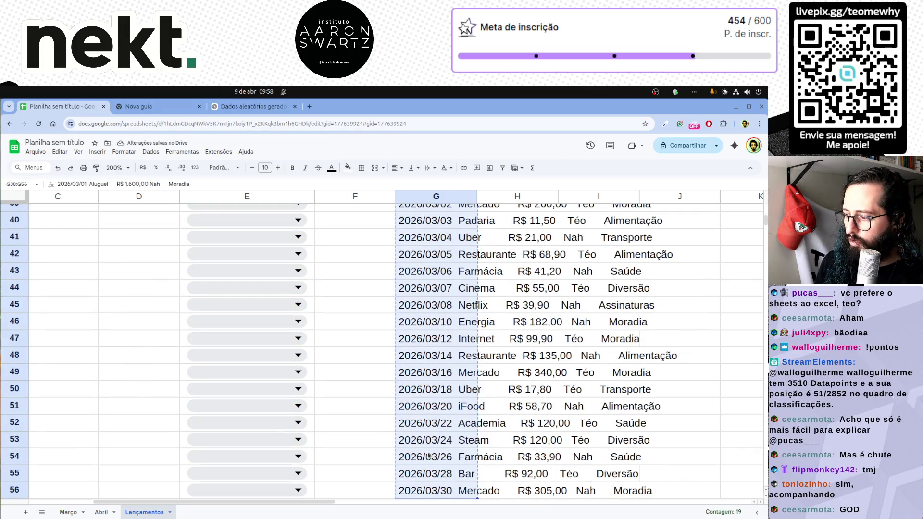
{"action": "scroll", "coordinate": [428, 456], "scroll_direction": "up", "scroll_amount": 10}
{"action": "scroll", "coordinate": [426, 458], "scroll_direction": "down", "scroll_amount": 4}
{"action": "scroll", "coordinate": [424, 459], "scroll_direction": "down", "scroll_amount": 2}
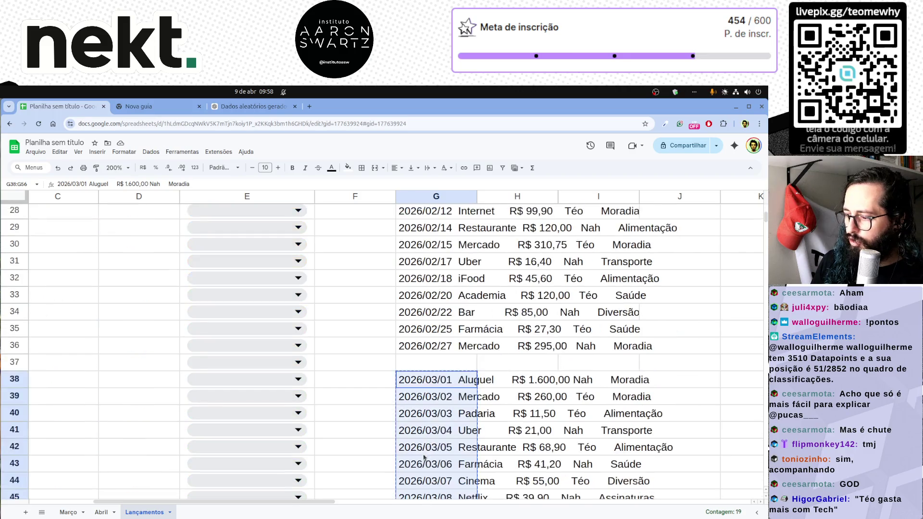
{"action": "left_click", "coordinate": [428, 364]}
{"action": "key", "text": "ctrl+v"}
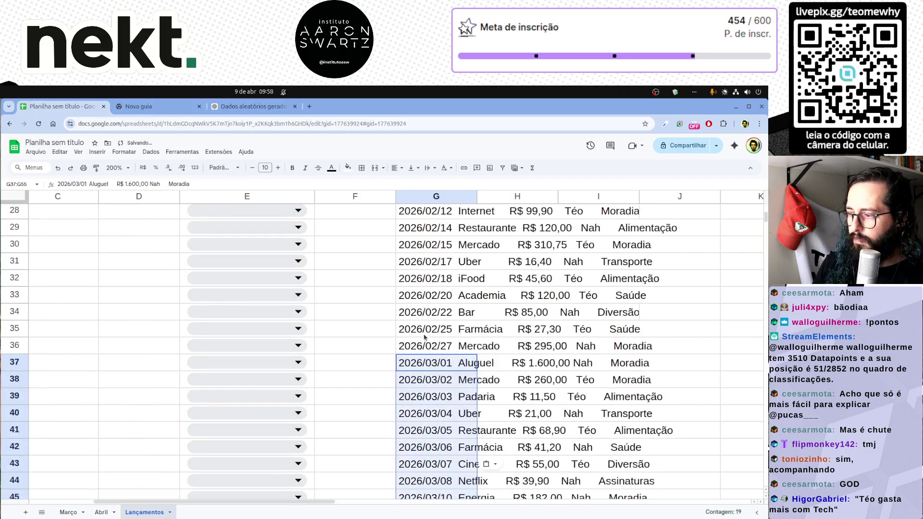
{"action": "scroll", "coordinate": [427, 336], "scroll_direction": "up", "scroll_amount": 4}
{"action": "left_click", "coordinate": [434, 200]}
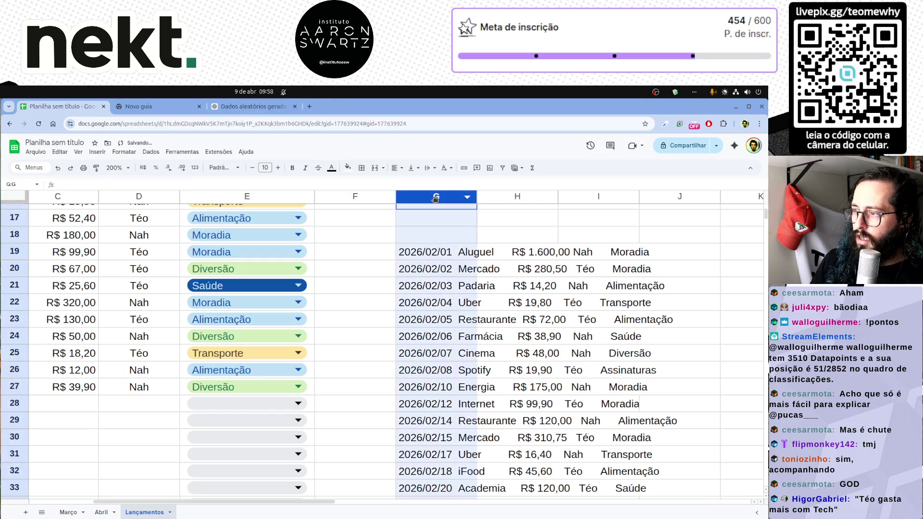
{"action": "left_click", "coordinate": [152, 153]}
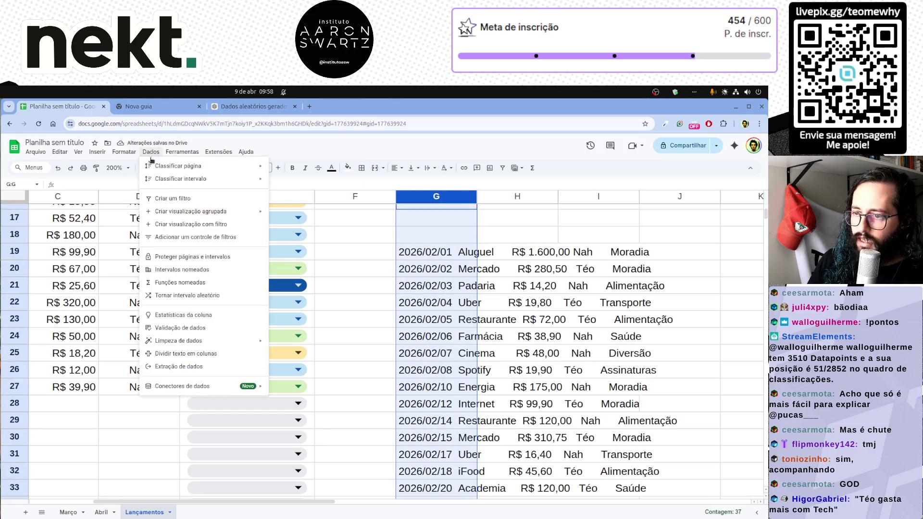
Split the column G expense text into columns with the chosen separator.
{"action": "left_click", "coordinate": [186, 353]}
{"action": "scroll", "coordinate": [472, 383], "scroll_direction": "down", "scroll_amount": 2}
{"action": "scroll", "coordinate": [472, 382], "scroll_direction": "down", "scroll_amount": 5}
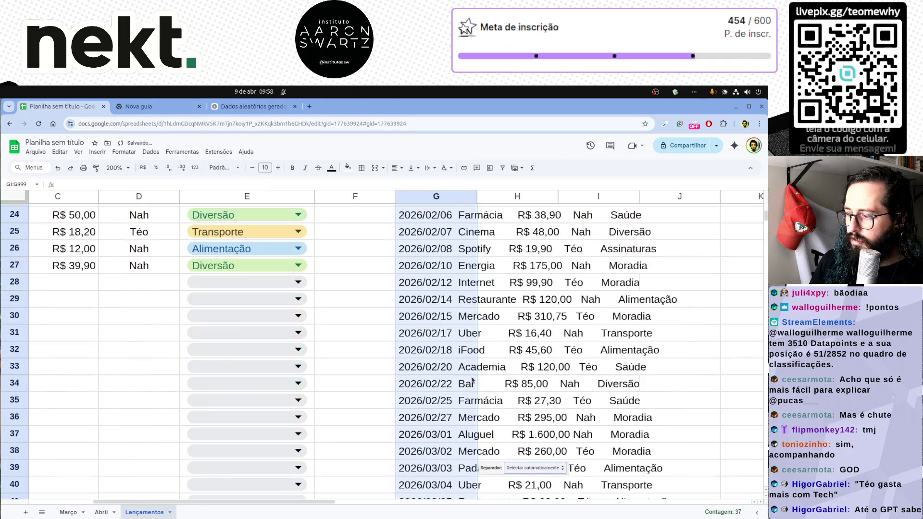
{"action": "left_click", "coordinate": [530, 467]}
{"action": "left_click", "coordinate": [534, 440]}
{"action": "left_click", "coordinate": [442, 419]}
{"action": "scroll", "coordinate": [442, 422], "scroll_direction": "down", "scroll_amount": 6}
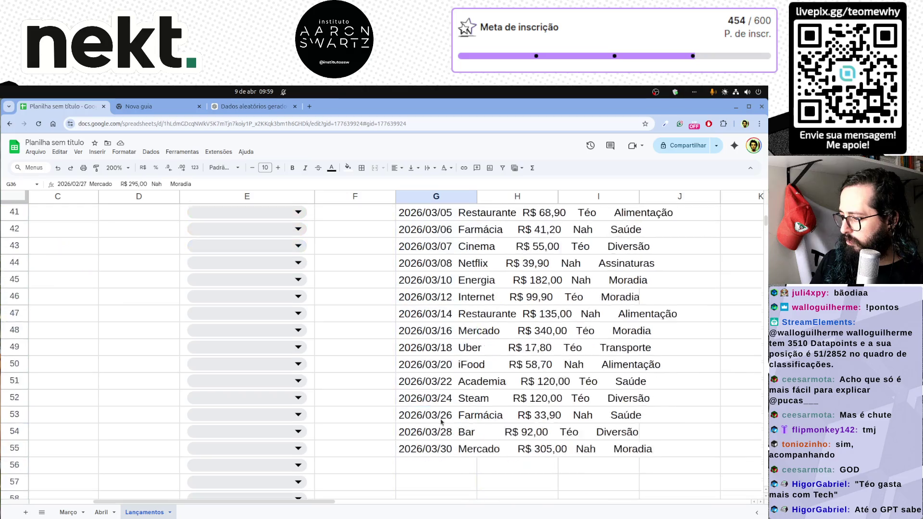
{"action": "scroll", "coordinate": [441, 422], "scroll_direction": "down", "scroll_amount": 2}
Move the G19:G55 entries to A28 below the April rows and split A28:A64 into columns.
{"action": "left_click", "coordinate": [440, 352]}
{"action": "scroll", "coordinate": [441, 353], "scroll_direction": "up", "scroll_amount": 15}
{"action": "scroll", "coordinate": [441, 425], "scroll_direction": "down", "scroll_amount": 4}
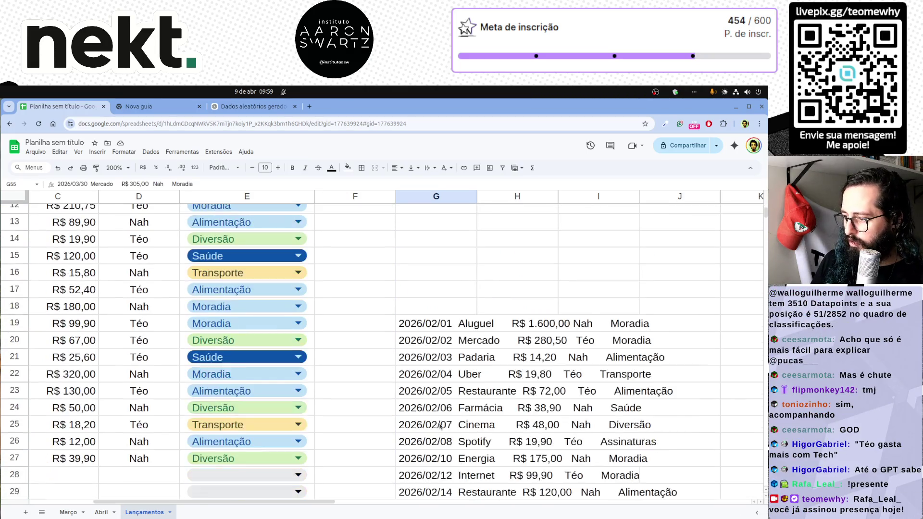
{"action": "left_click", "coordinate": [440, 328], "text": "shift"}
{"action": "scroll", "coordinate": [216, 346], "scroll_direction": "left", "scroll_amount": 2}
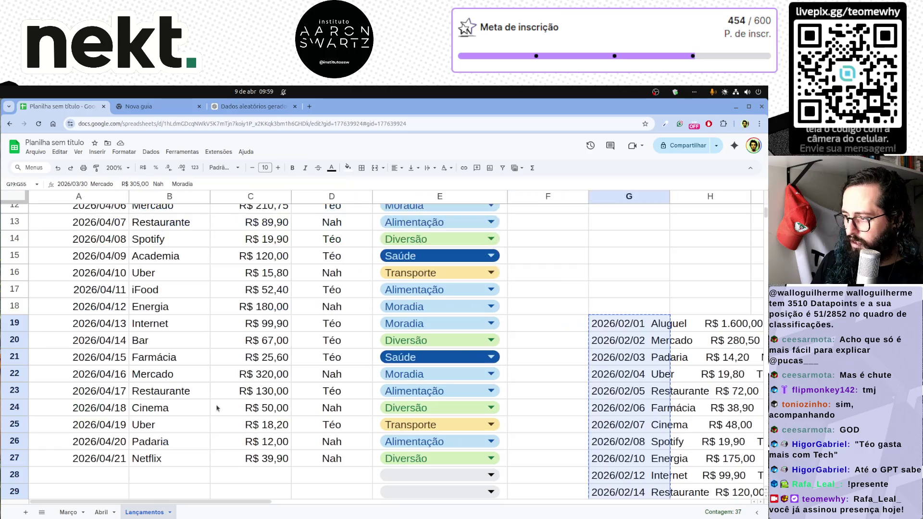
{"action": "scroll", "coordinate": [144, 325], "scroll_direction": "down", "scroll_amount": 3}
{"action": "scroll", "coordinate": [87, 302], "scroll_direction": "down", "scroll_amount": 2}
{"action": "left_click", "coordinate": [99, 284]}
{"action": "key", "text": "ctrl+v"}
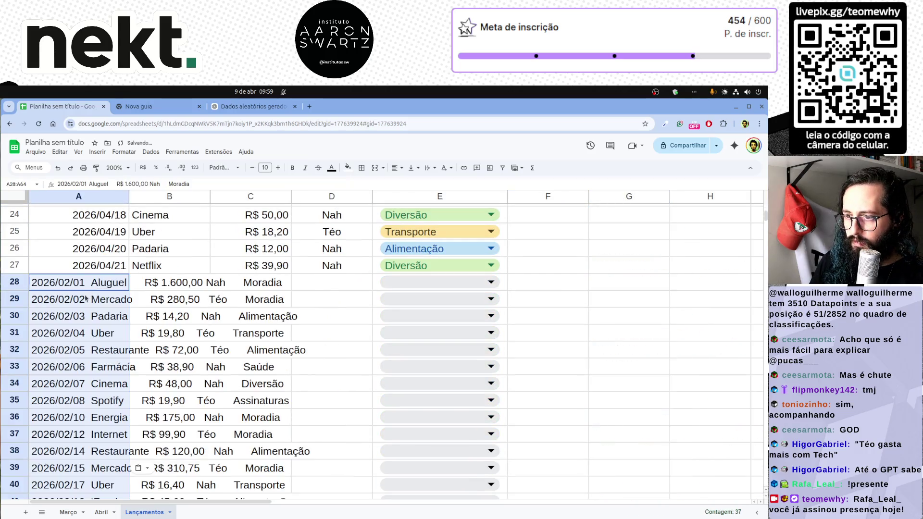
{"action": "key", "text": "ctrl+shift+Down"}
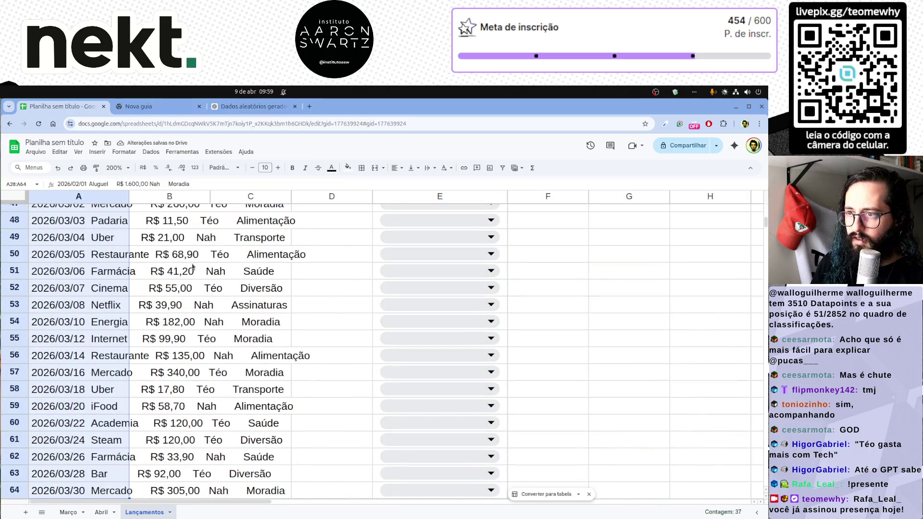
{"action": "left_click", "coordinate": [150, 153]}
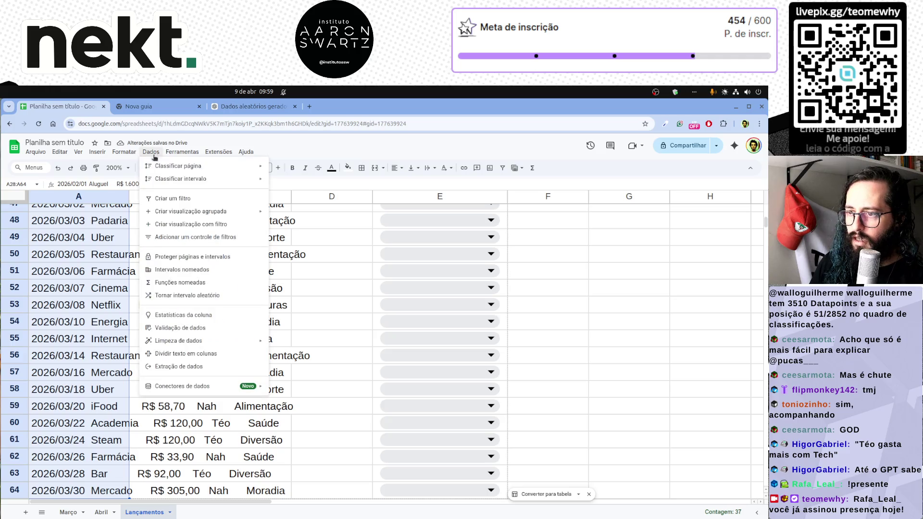
{"action": "left_click", "coordinate": [178, 353]}
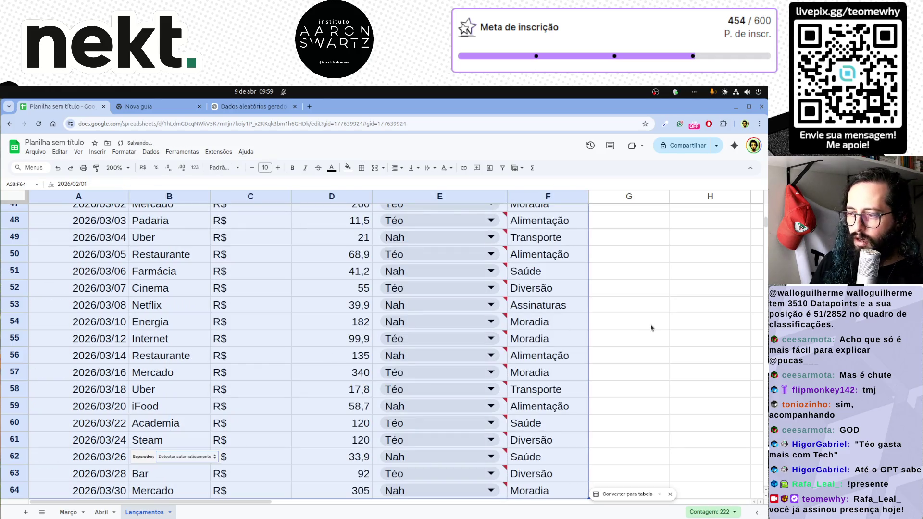
Move the February–March values from D28:D64 into column C.
{"action": "left_click", "coordinate": [651, 328]}
{"action": "scroll", "coordinate": [567, 310], "scroll_direction": "up", "scroll_amount": 5}
{"action": "scroll", "coordinate": [567, 310], "scroll_direction": "up", "scroll_amount": 5}
{"action": "left_click", "coordinate": [341, 467]}
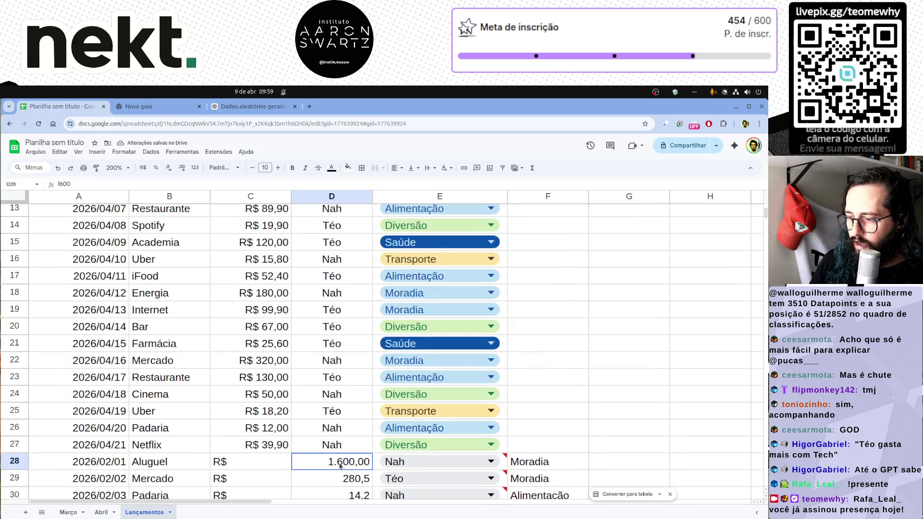
{"action": "scroll", "coordinate": [340, 462], "scroll_direction": "down", "scroll_amount": 10}
{"action": "scroll", "coordinate": [347, 462], "scroll_direction": "down", "scroll_amount": 5}
{"action": "scroll", "coordinate": [352, 390], "scroll_direction": "up", "scroll_amount": 4}
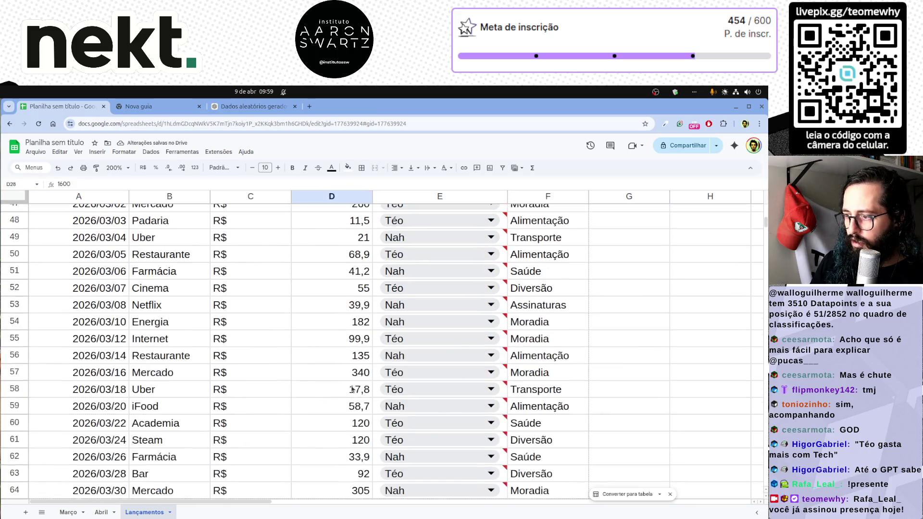
{"action": "left_click", "coordinate": [349, 489], "text": "shift"}
{"action": "scroll", "coordinate": [275, 345], "scroll_direction": "up", "scroll_amount": 5}
{"action": "scroll", "coordinate": [275, 345], "scroll_direction": "up", "scroll_amount": 7}
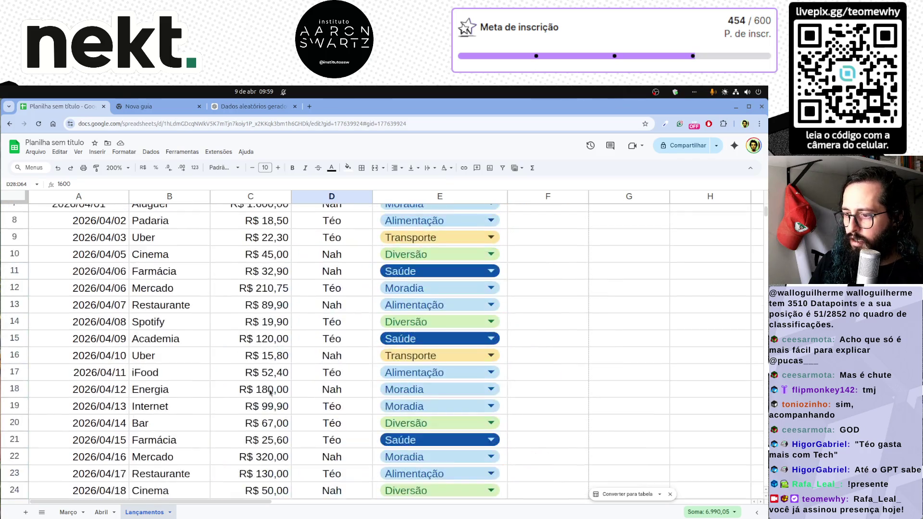
{"action": "scroll", "coordinate": [270, 394], "scroll_direction": "down", "scroll_amount": 4}
{"action": "left_click", "coordinate": [264, 368]}
{"action": "key", "text": "ctrl+v"}
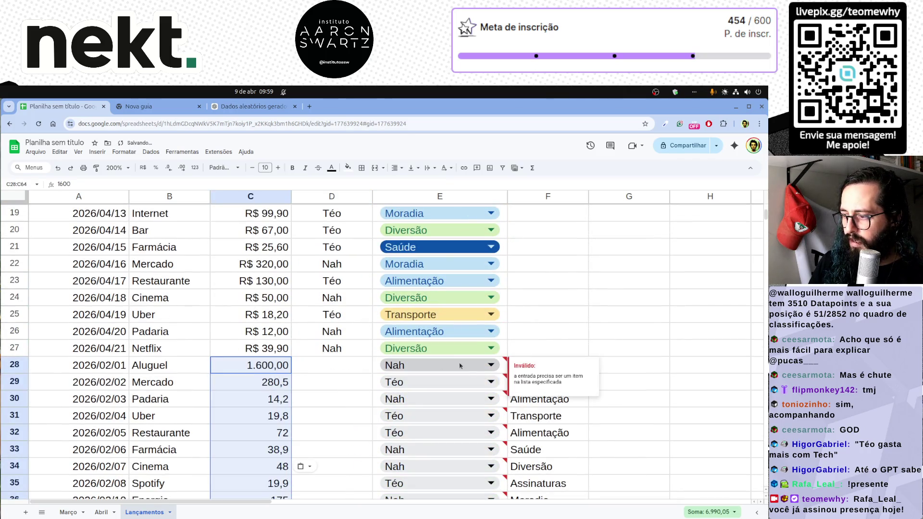
Paste the payer names from E28:E64 as plain text into column D.
{"action": "left_click", "coordinate": [504, 366]}
{"action": "scroll", "coordinate": [504, 377], "scroll_direction": "down", "scroll_amount": 8}
{"action": "scroll", "coordinate": [504, 376], "scroll_direction": "down", "scroll_amount": 2}
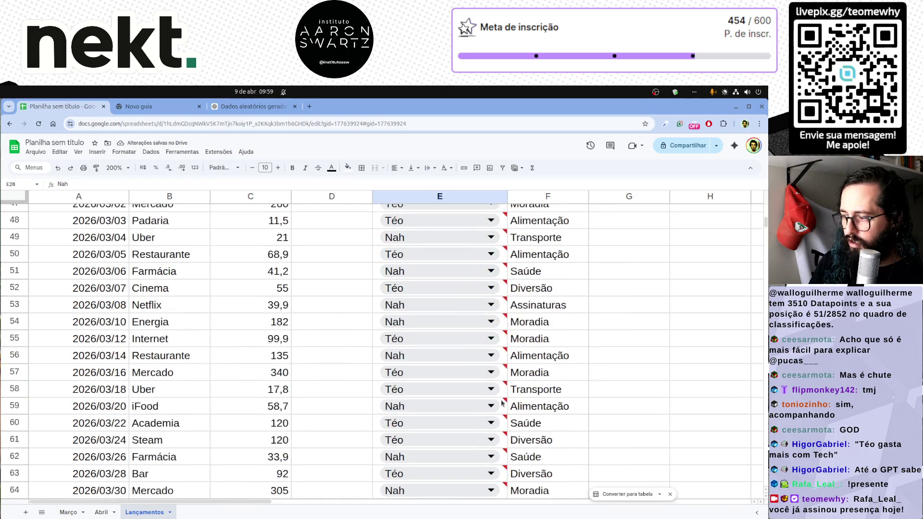
{"action": "scroll", "coordinate": [501, 344], "scroll_direction": "down", "scroll_amount": 3}
{"action": "left_click", "coordinate": [505, 304], "text": "shift"}
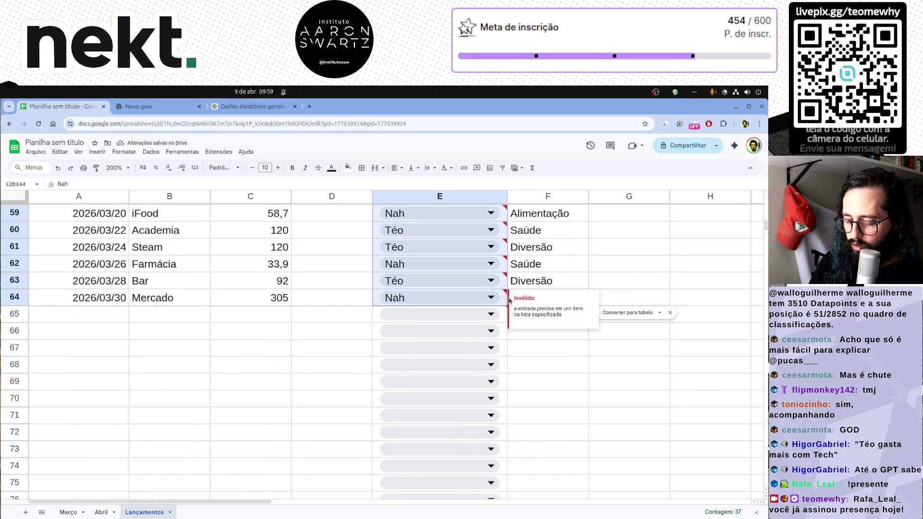
{"action": "scroll", "coordinate": [361, 318], "scroll_direction": "up", "scroll_amount": 8}
{"action": "scroll", "coordinate": [355, 315], "scroll_direction": "up", "scroll_amount": 6}
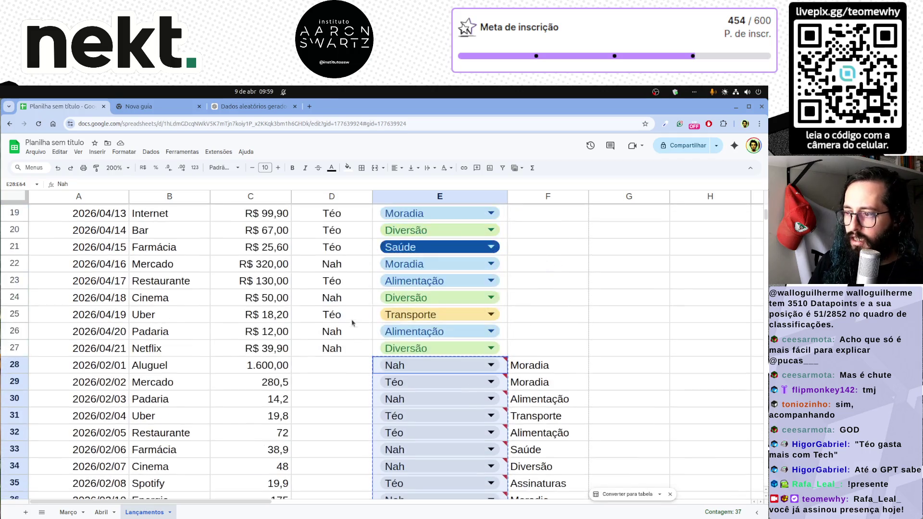
{"action": "left_click", "coordinate": [332, 370]}
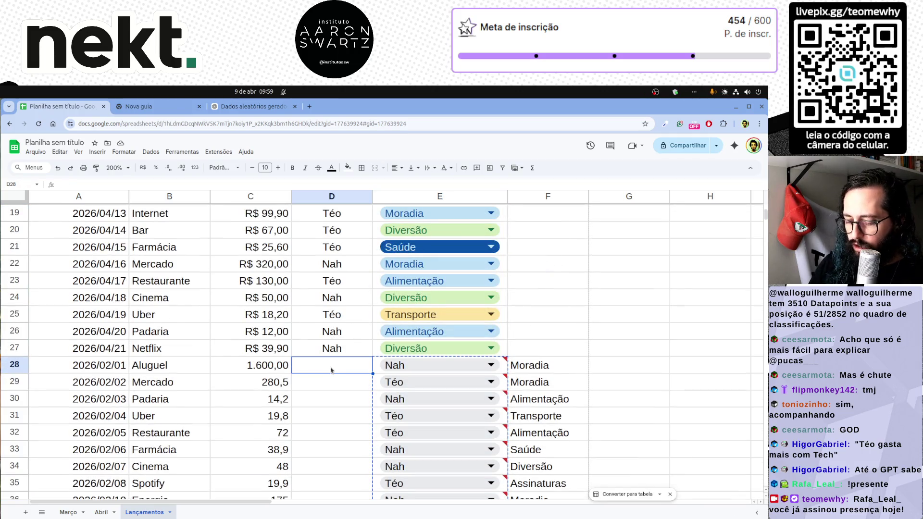
{"action": "key", "text": "ctrl+shift+v"}
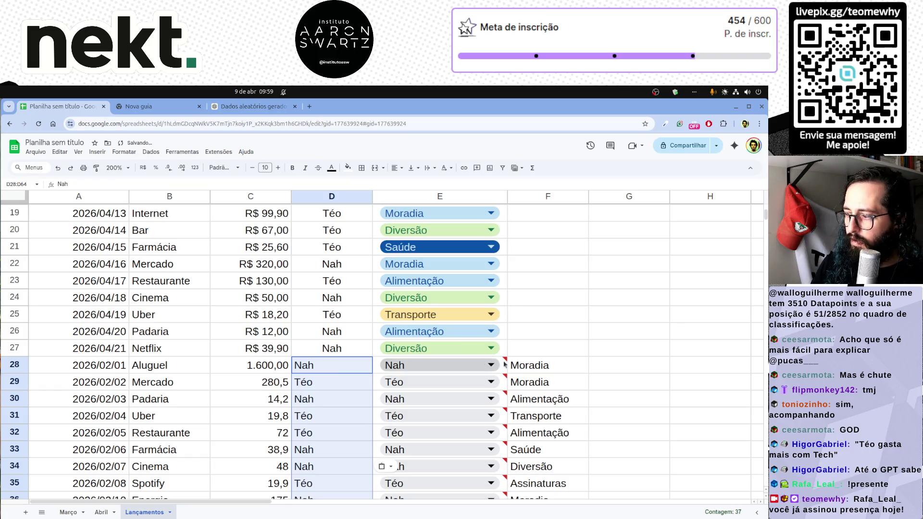
Paste the category values from F28:F64 into column E.
{"action": "left_click", "coordinate": [537, 366]}
{"action": "scroll", "coordinate": [548, 390], "scroll_direction": "down", "scroll_amount": 2}
{"action": "scroll", "coordinate": [556, 422], "scroll_direction": "down", "scroll_amount": 6}
{"action": "scroll", "coordinate": [550, 400], "scroll_direction": "down", "scroll_amount": 5}
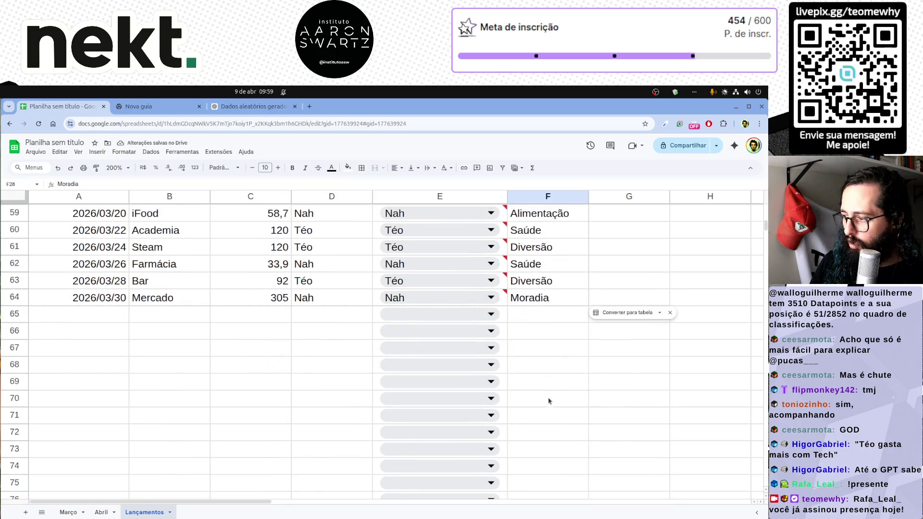
{"action": "left_click", "coordinate": [550, 300], "text": "shift"}
{"action": "key", "text": "Left"}
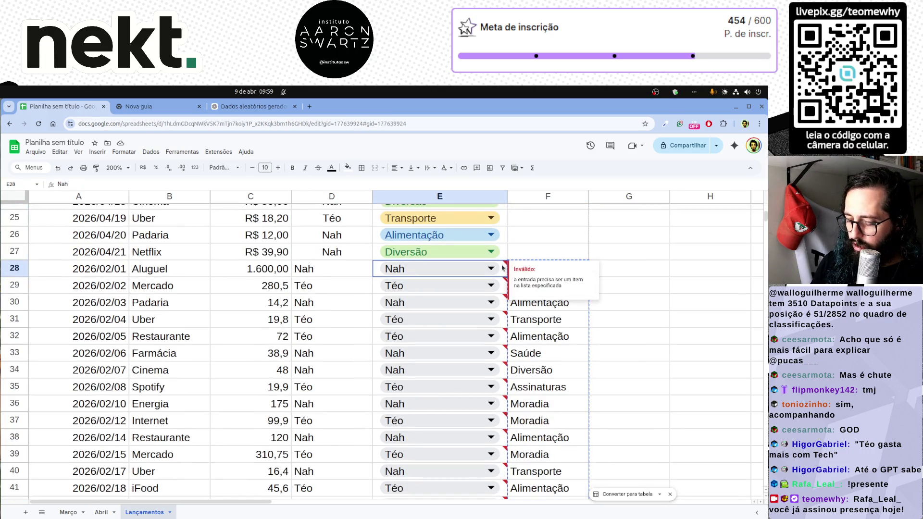
{"action": "key", "text": "ctrl+shift+v"}
{"action": "left_click", "coordinate": [556, 191]}
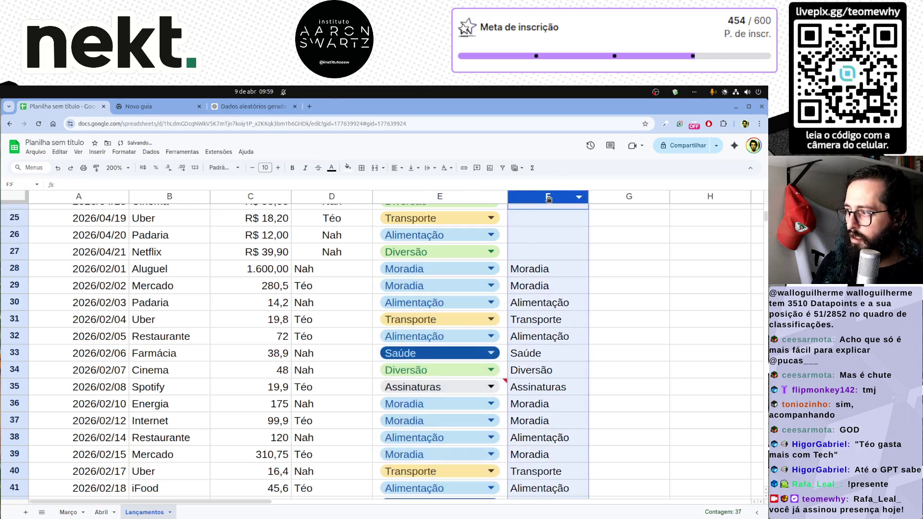
Clear the leftover helper values from column F.
{"action": "right_click", "coordinate": [555, 193]}
{"action": "left_click", "coordinate": [577, 293]}
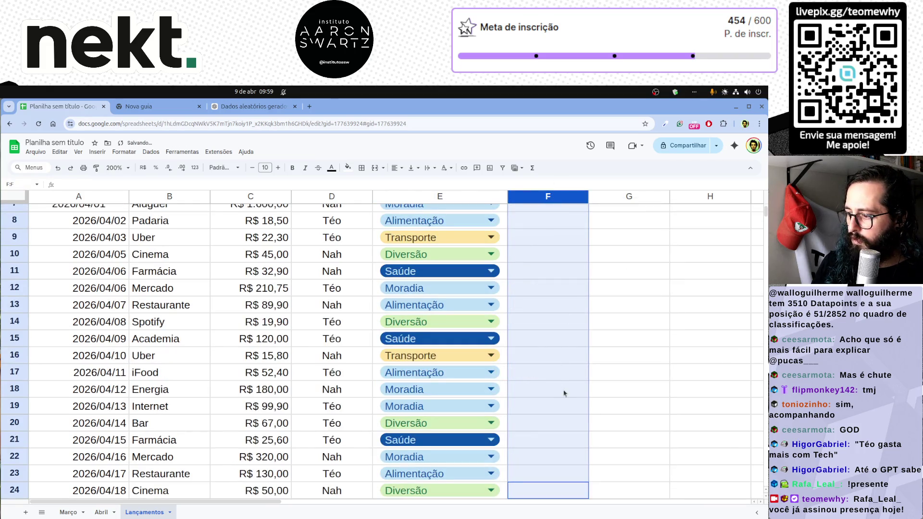
{"action": "scroll", "coordinate": [565, 393], "scroll_direction": "down", "scroll_amount": 4}
{"action": "scroll", "coordinate": [566, 393], "scroll_direction": "down", "scroll_amount": 6}
{"action": "left_click", "coordinate": [517, 312]}
{"action": "scroll", "coordinate": [527, 332], "scroll_direction": "down", "scroll_amount": 4}
{"action": "scroll", "coordinate": [531, 340], "scroll_direction": "down", "scroll_amount": 2}
{"action": "scroll", "coordinate": [532, 343], "scroll_direction": "up", "scroll_amount": 4}
{"action": "scroll", "coordinate": [529, 346], "scroll_direction": "up", "scroll_amount": 4}
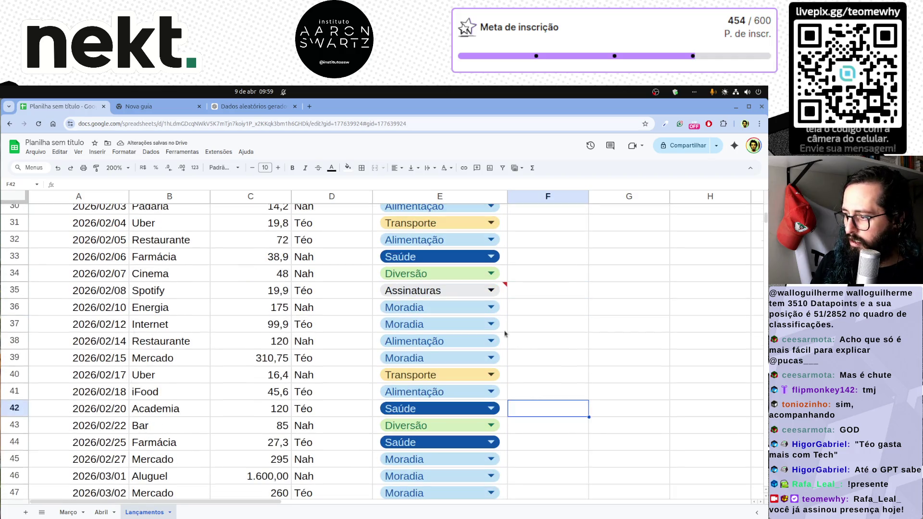
Change the Assinaturas categories in E35 and E53 to Diversão.
{"action": "left_click", "coordinate": [433, 290]}
{"action": "left_click", "coordinate": [393, 342]}
{"action": "left_click", "coordinate": [601, 409]}
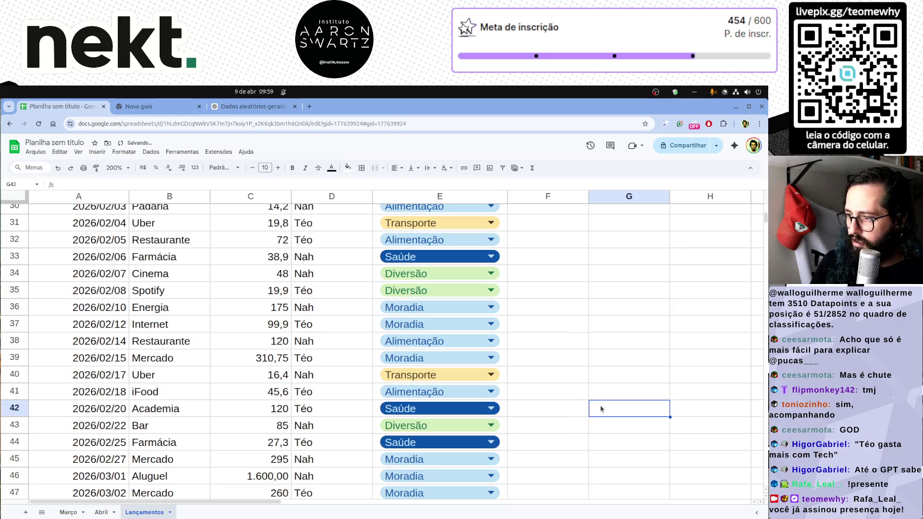
{"action": "scroll", "coordinate": [600, 409], "scroll_direction": "down", "scroll_amount": 4}
{"action": "scroll", "coordinate": [601, 409], "scroll_direction": "down", "scroll_amount": 3}
{"action": "scroll", "coordinate": [601, 409], "scroll_direction": "up", "scroll_amount": 2}
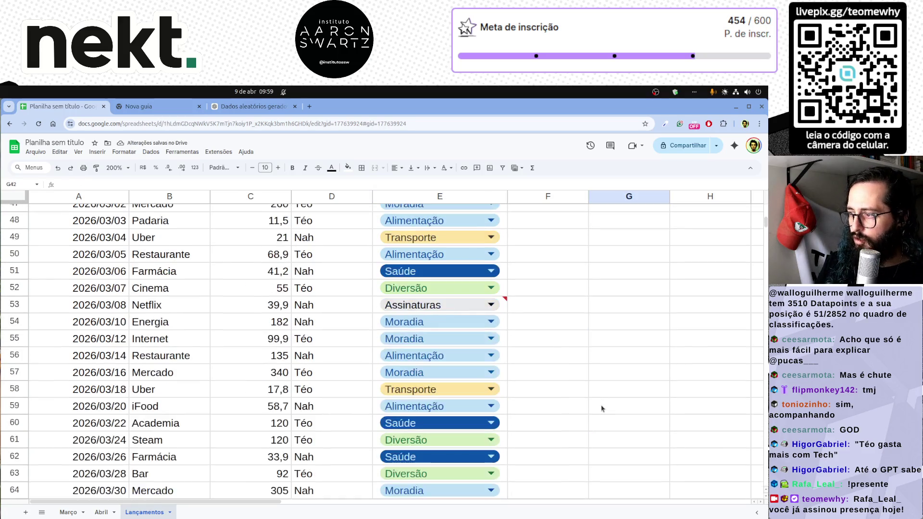
{"action": "left_click", "coordinate": [490, 304]}
{"action": "left_click", "coordinate": [393, 357]}
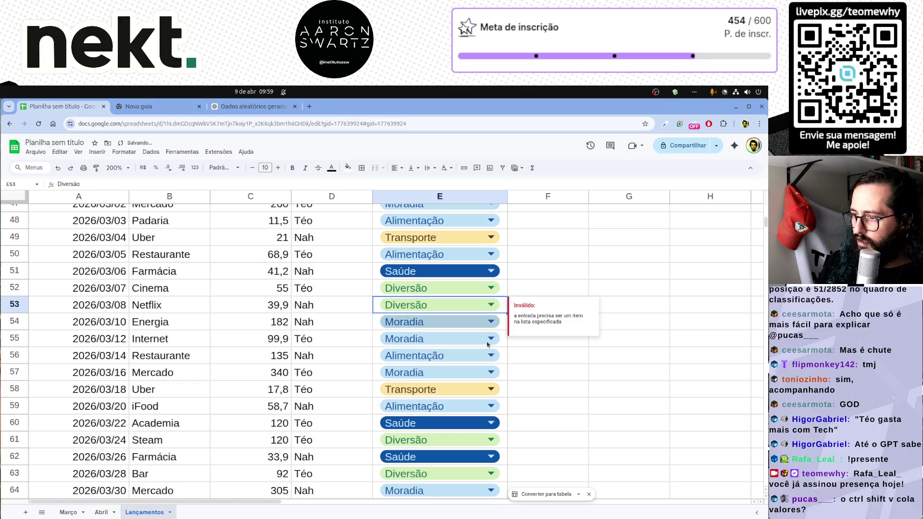
{"action": "left_click", "coordinate": [563, 359]}
{"action": "scroll", "coordinate": [570, 406], "scroll_direction": "down", "scroll_amount": 2}
{"action": "scroll", "coordinate": [572, 409], "scroll_direction": "down", "scroll_amount": 3}
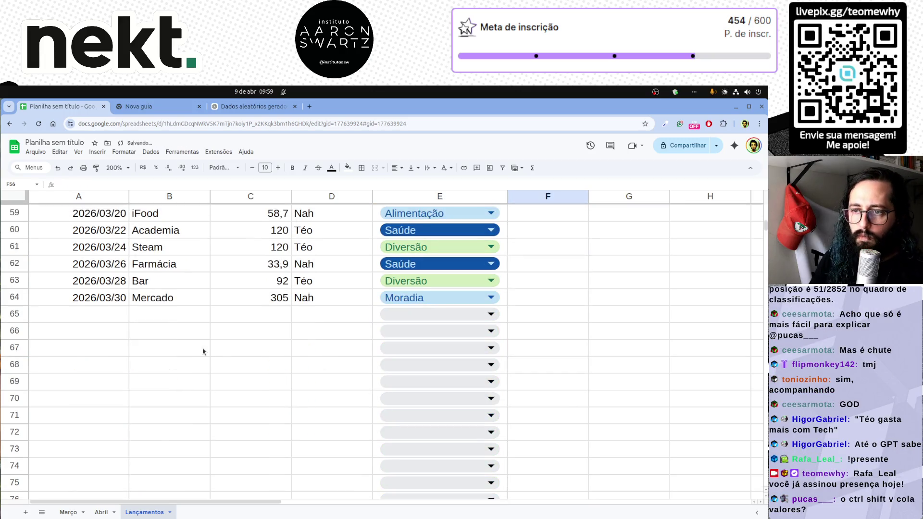
{"action": "scroll", "coordinate": [203, 351], "scroll_direction": "up", "scroll_amount": 5}
{"action": "scroll", "coordinate": [204, 350], "scroll_direction": "down", "scroll_amount": 2}
{"action": "scroll", "coordinate": [205, 350], "scroll_direction": "up", "scroll_amount": 2}
{"action": "scroll", "coordinate": [206, 348], "scroll_direction": "up", "scroll_amount": 8}
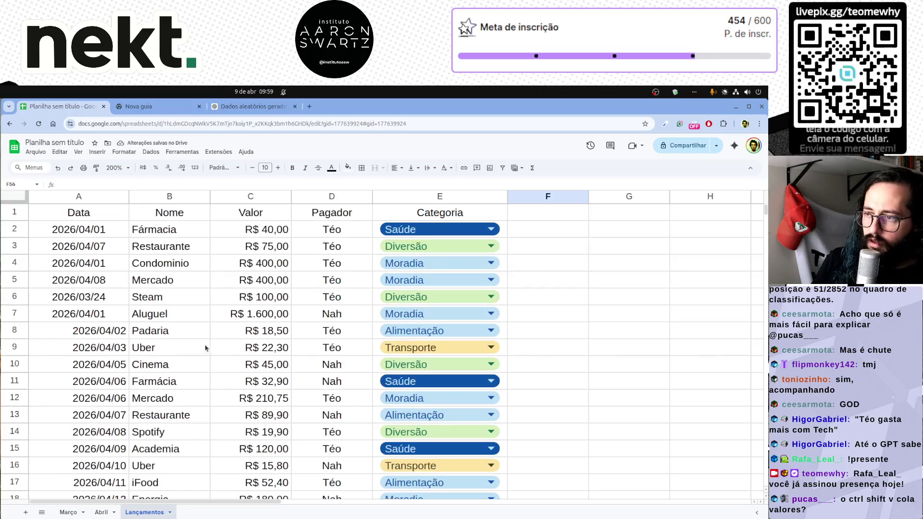
{"action": "left_click", "coordinate": [263, 196]}
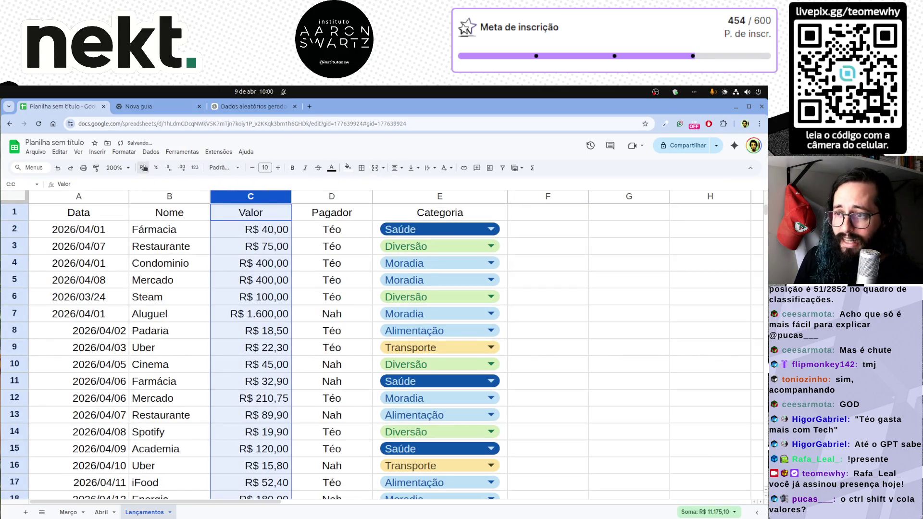
Centre the dates in the Data column.
{"action": "left_click", "coordinate": [262, 302]}
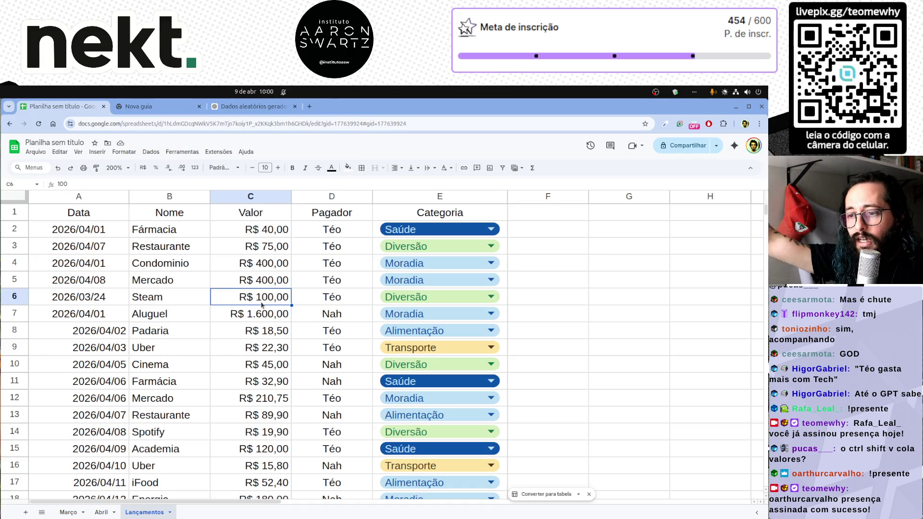
{"action": "left_click", "coordinate": [92, 197]}
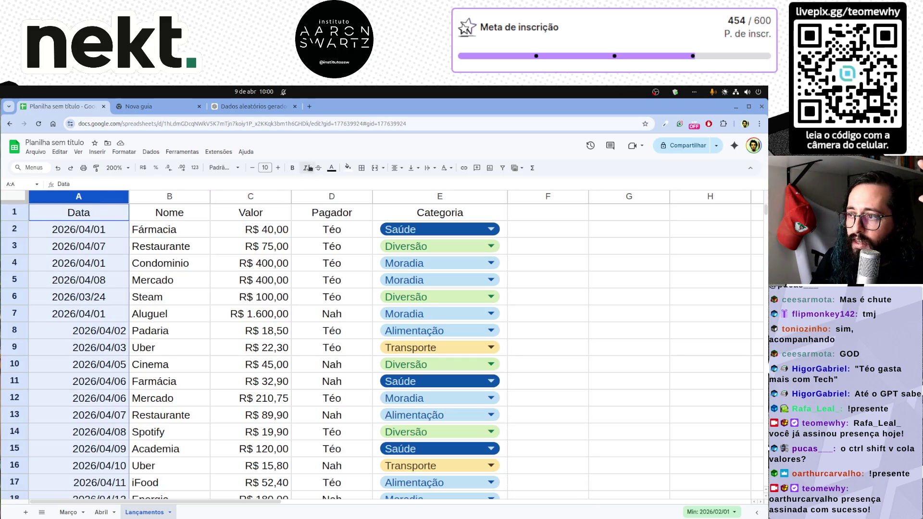
{"action": "left_click", "coordinate": [399, 172]}
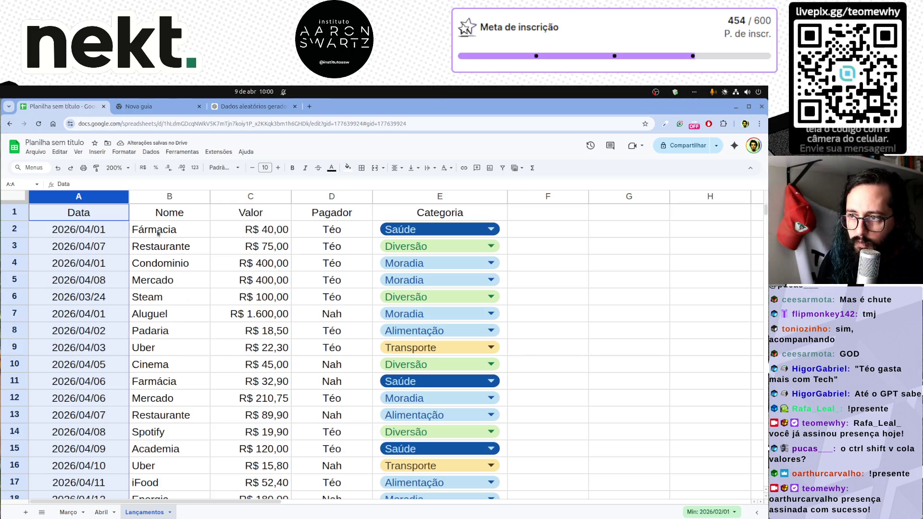
{"action": "scroll", "coordinate": [192, 265], "scroll_direction": "down", "scroll_amount": 5}
{"action": "scroll", "coordinate": [193, 267], "scroll_direction": "down", "scroll_amount": 5}
{"action": "scroll", "coordinate": [195, 267], "scroll_direction": "down", "scroll_amount": 5}
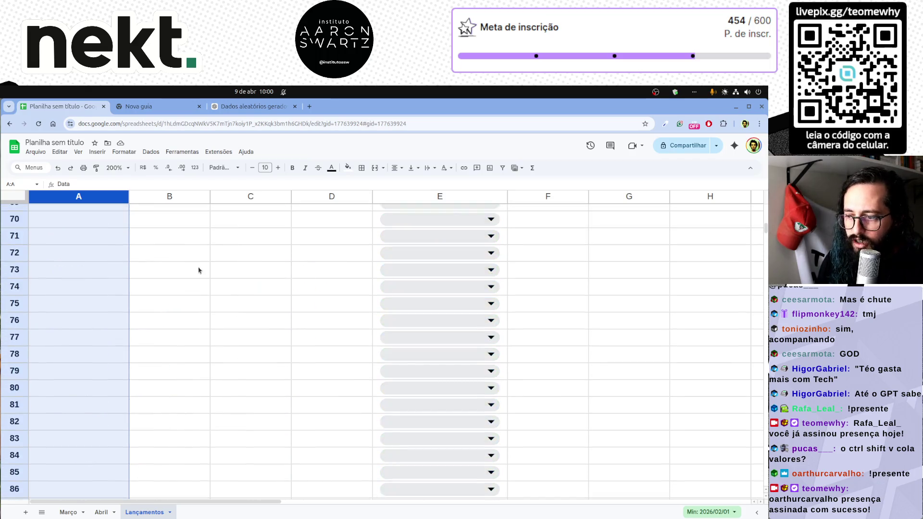
{"action": "scroll", "coordinate": [253, 344], "scroll_direction": "up", "scroll_amount": 3}
{"action": "left_click", "coordinate": [222, 344]}
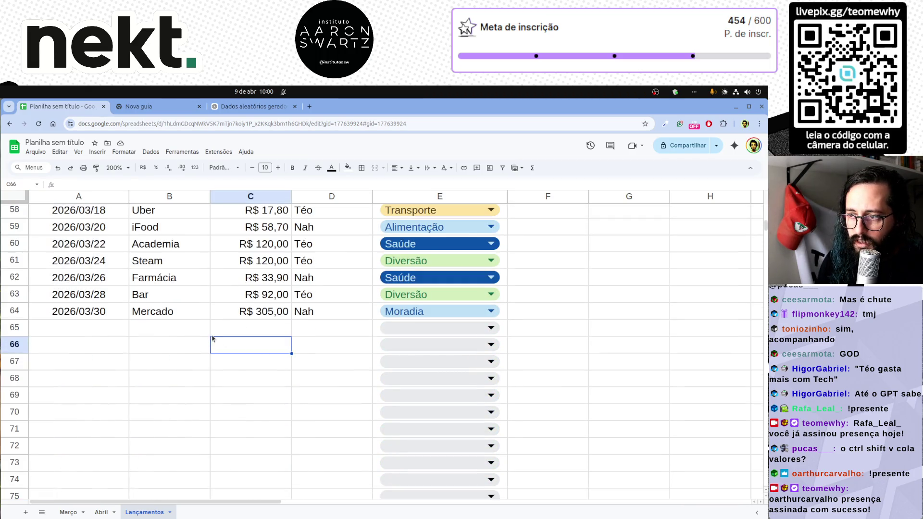
Review the last expense rows around 55–64 to confirm the list is complete.
{"action": "left_click", "coordinate": [81, 310]}
{"action": "key", "text": "shift+Right"}
{"action": "key", "text": "shift+Right"}
{"action": "key", "text": "shift+Right"}
{"action": "scroll", "coordinate": [113, 331], "scroll_direction": "up", "scroll_amount": 2}
{"action": "left_click_drag", "start_coordinate": [79, 307], "coordinate": [473, 314]}
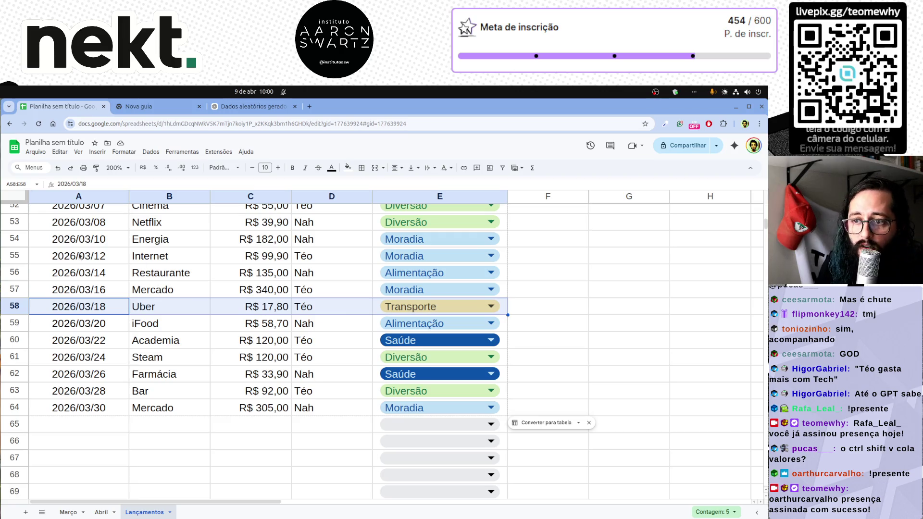
{"action": "key", "text": "Up"}
{"action": "key", "text": "Up"}
{"action": "key", "text": "Up"}
{"action": "scroll", "coordinate": [331, 281], "scroll_direction": "up", "scroll_amount": 5}
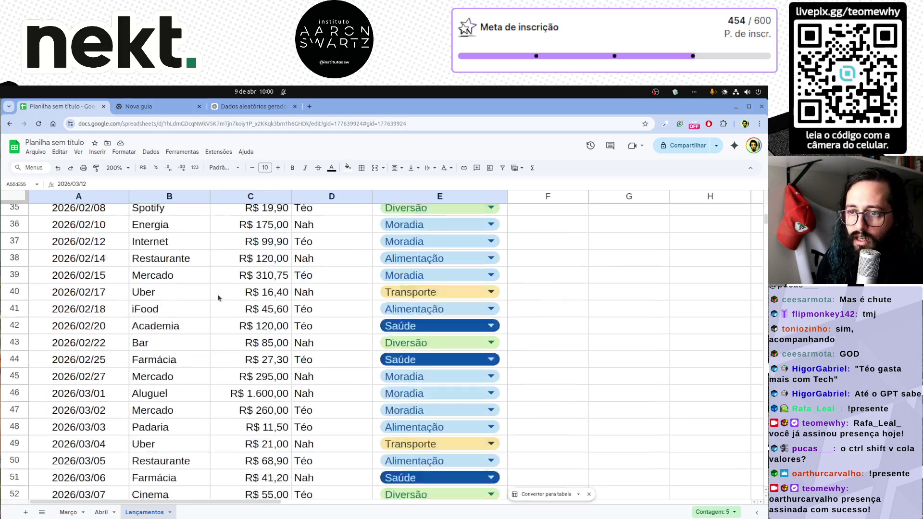
{"action": "scroll", "coordinate": [219, 296], "scroll_direction": "up", "scroll_amount": 4}
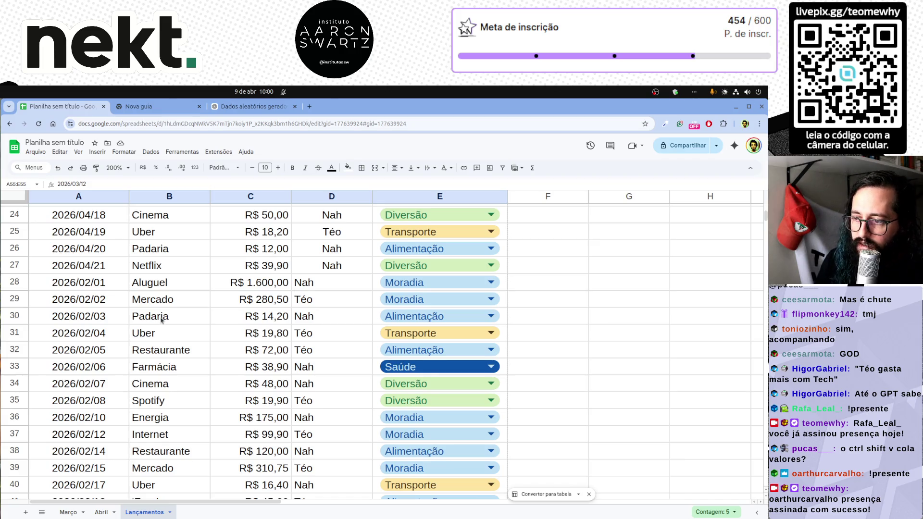
Centre the Pagador names across the whole column D.
{"action": "left_click", "coordinate": [334, 199]}
{"action": "left_click", "coordinate": [395, 167]}
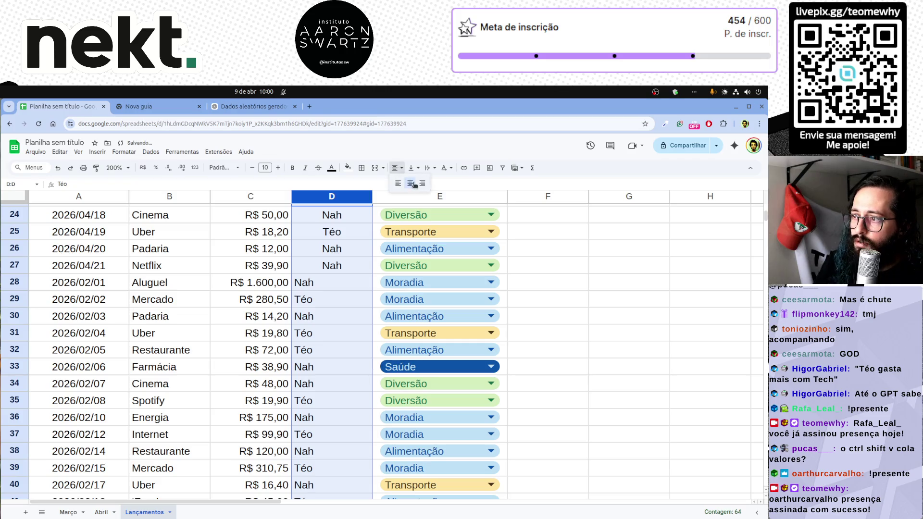
{"action": "left_click", "coordinate": [415, 186]}
{"action": "left_click", "coordinate": [304, 313]}
{"action": "scroll", "coordinate": [303, 314], "scroll_direction": "up", "scroll_amount": 8}
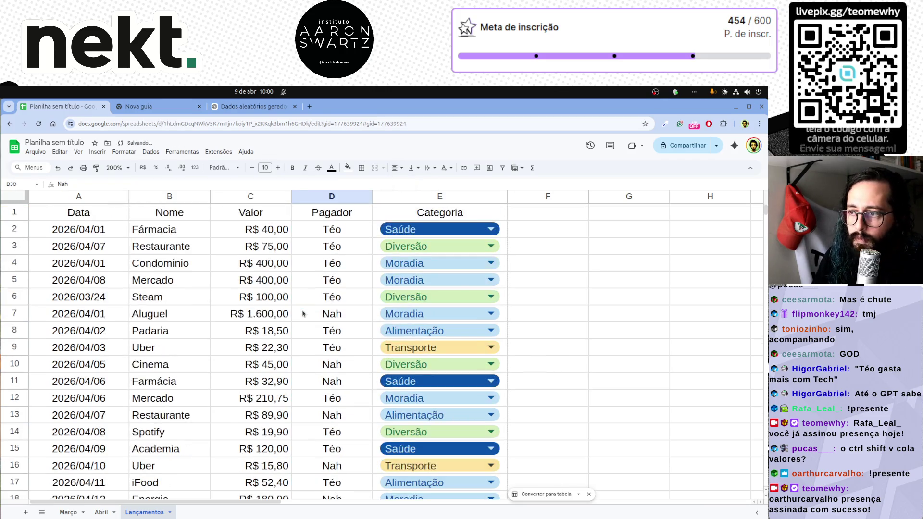
{"action": "left_click_drag", "start_coordinate": [74, 235], "coordinate": [404, 238]}
Review the April entries at the top, checking rows 3–9 and the Steam amount in C6.
{"action": "left_click_drag", "start_coordinate": [144, 263], "coordinate": [432, 246]}
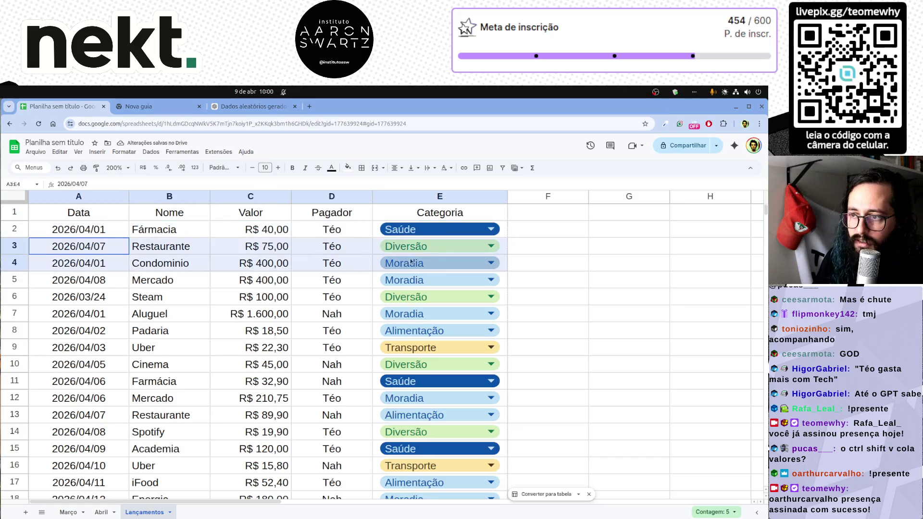
{"action": "left_click", "coordinate": [81, 287]}
{"action": "left_click_drag", "start_coordinate": [82, 287], "coordinate": [432, 298]}
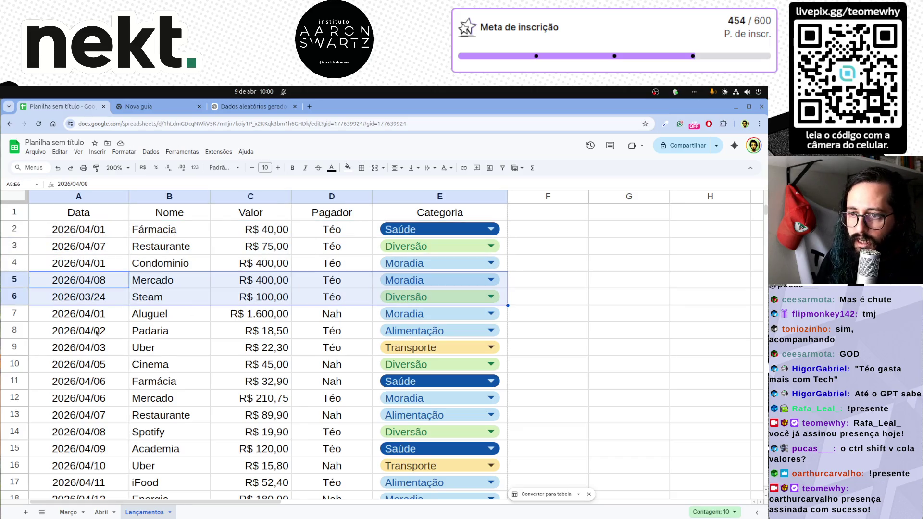
{"action": "left_click", "coordinate": [97, 332]}
{"action": "left_click_drag", "start_coordinate": [86, 349], "coordinate": [434, 354]}
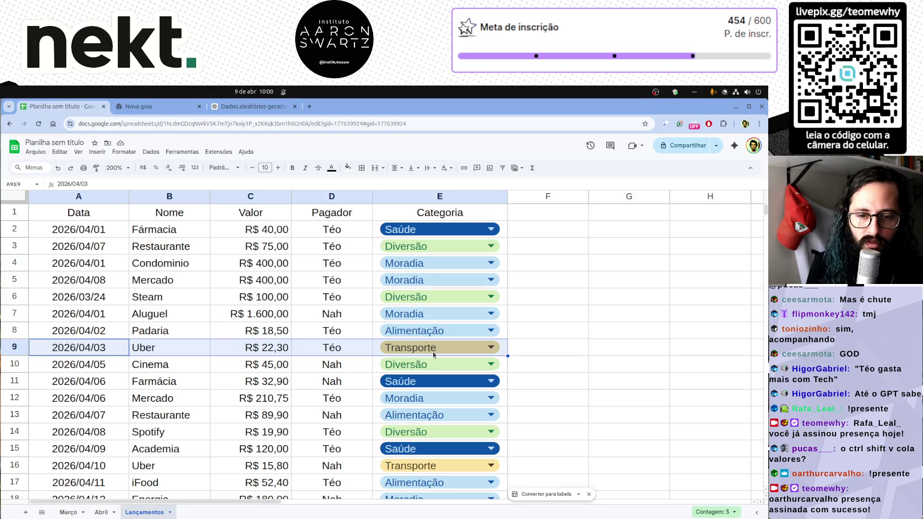
{"action": "left_click", "coordinate": [250, 296]}
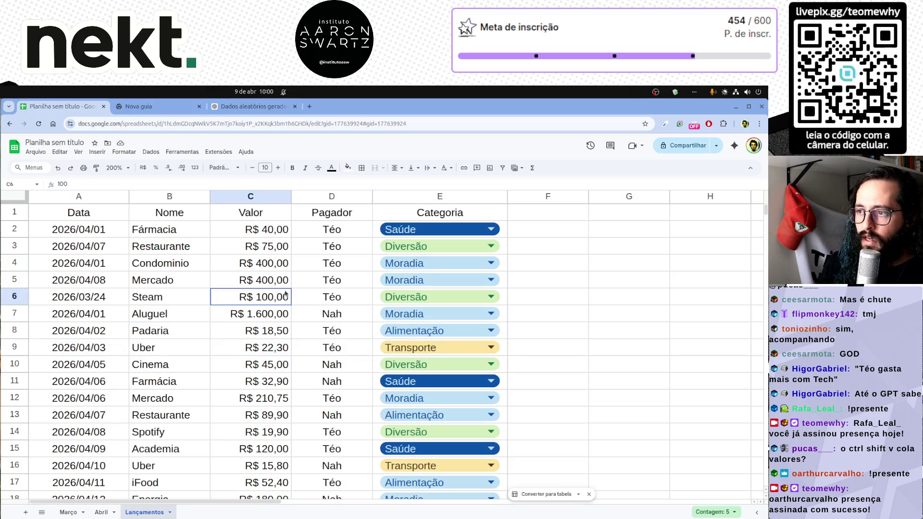
{"action": "left_click_drag", "start_coordinate": [92, 199], "coordinate": [456, 202]}
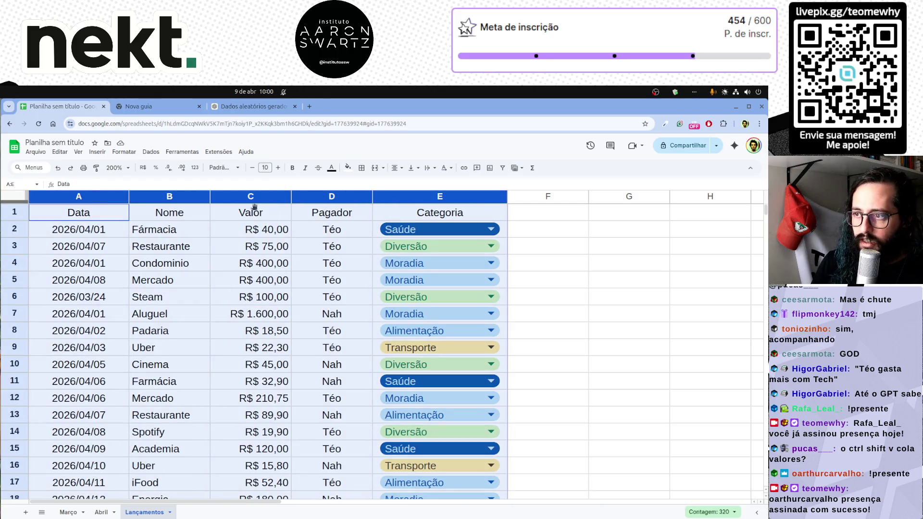
Select the table columns A through E ready for filtering.
{"action": "left_click", "coordinate": [244, 291]}
{"action": "left_click_drag", "start_coordinate": [93, 200], "coordinate": [400, 206]}
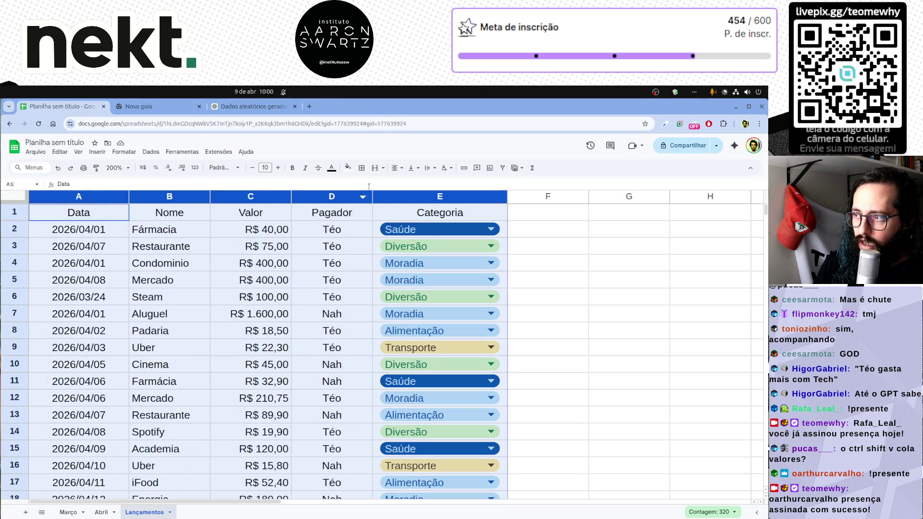
{"action": "key", "text": "Right"}
{"action": "left_click_drag", "start_coordinate": [73, 198], "coordinate": [381, 203]}
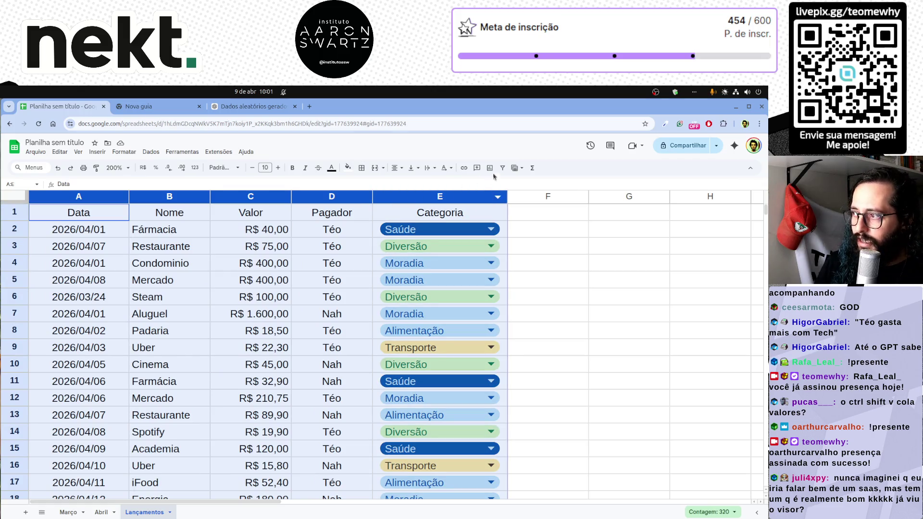
{"action": "key", "text": "ctrl+plus"}
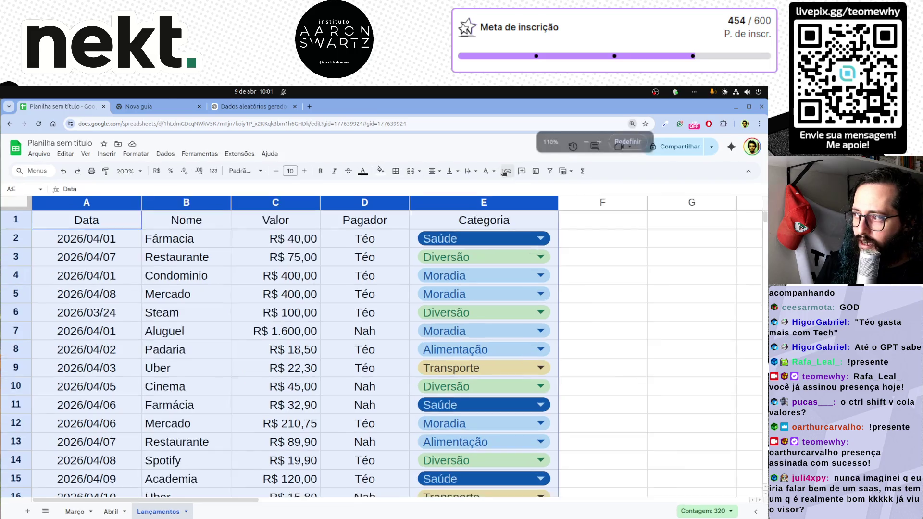
{"action": "key", "text": "ctrl+plus"}
{"action": "key", "text": "ctrl+plus"}
{"action": "key", "text": "ctrl+plus"}
{"action": "key", "text": "ctrl+minus"}
{"action": "key", "text": "ctrl+minus"}
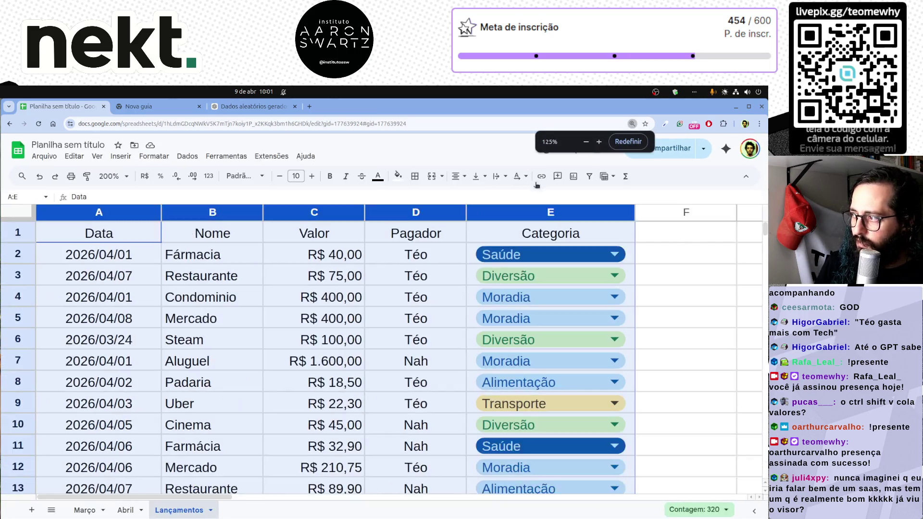
Create a filter on the Data to Categoria table headers.
{"action": "left_click", "coordinate": [591, 180]}
{"action": "key", "text": "ctrl+minus"}
{"action": "scroll", "coordinate": [251, 291], "scroll_direction": "up", "scroll_amount": 5}
{"action": "left_click", "coordinate": [548, 264]}
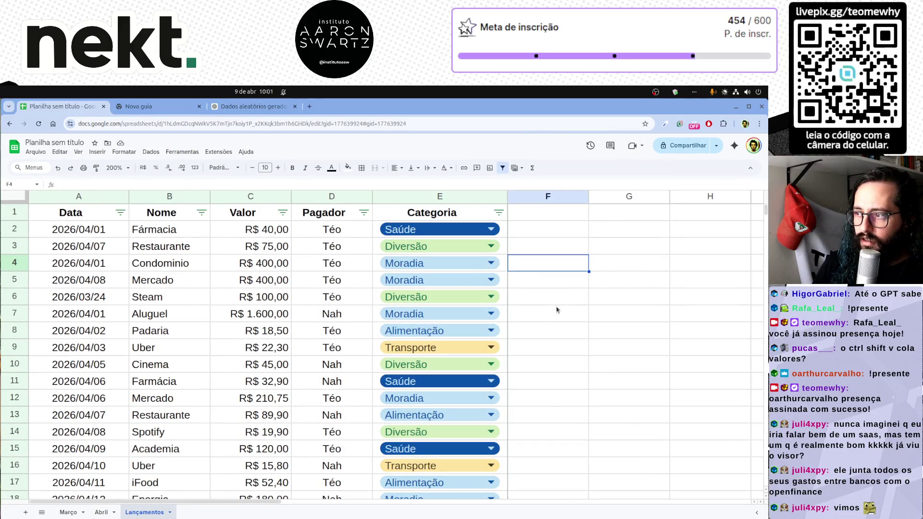
Sort the Lançamentos entries by Data A a Z, oldest date first.
{"action": "left_click", "coordinate": [120, 213]}
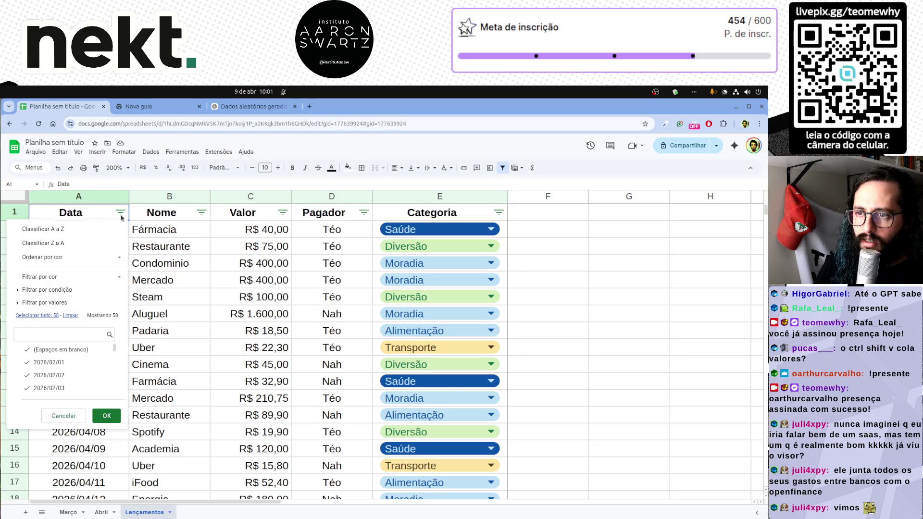
{"action": "left_click", "coordinate": [72, 229]}
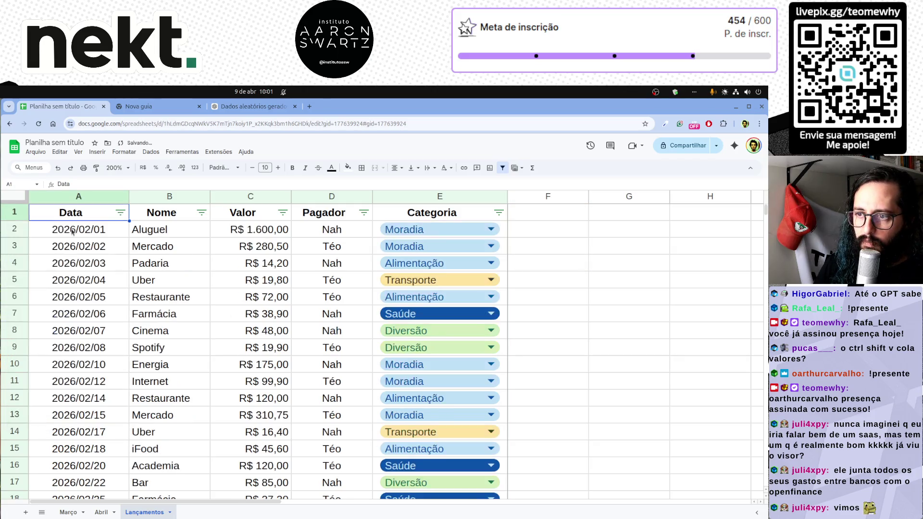
{"action": "left_click", "coordinate": [232, 283]}
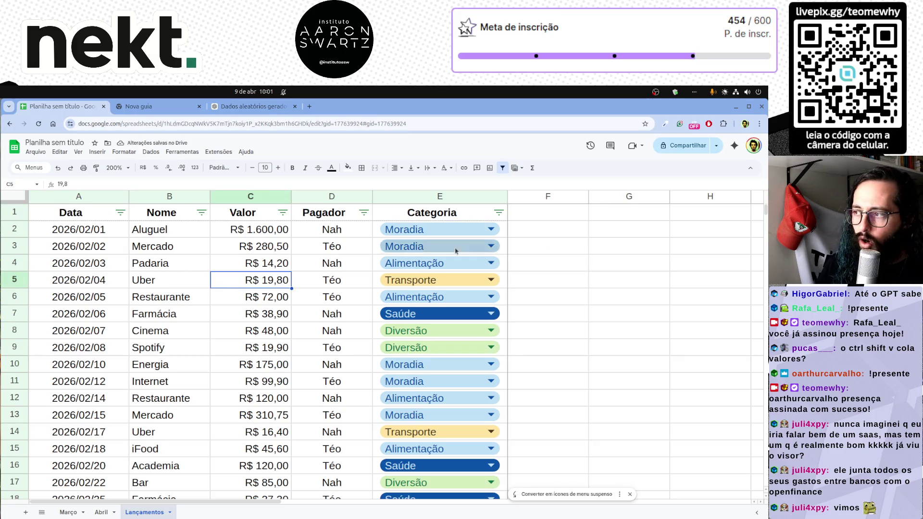
{"action": "left_click_drag", "start_coordinate": [79, 196], "coordinate": [440, 197]}
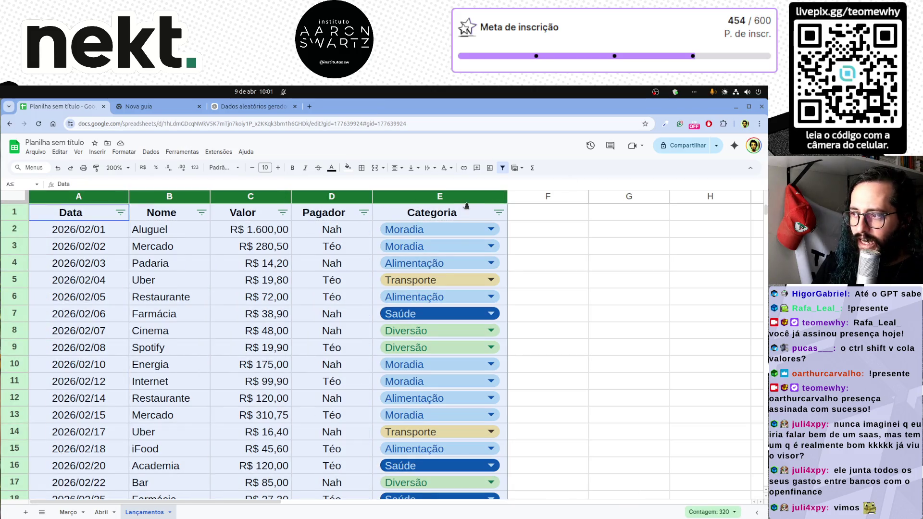
{"action": "scroll", "coordinate": [577, 317], "scroll_direction": "down", "scroll_amount": 10}
{"action": "scroll", "coordinate": [574, 319], "scroll_direction": "down", "scroll_amount": 3}
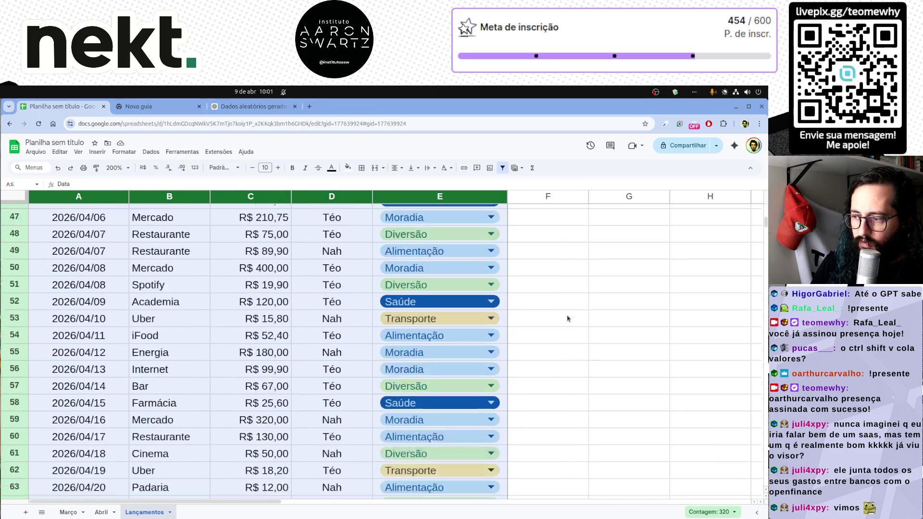
{"action": "scroll", "coordinate": [568, 319], "scroll_direction": "up", "scroll_amount": 15}
Review the sorted list from the header row down to the first date in A2.
{"action": "left_click", "coordinate": [242, 268]}
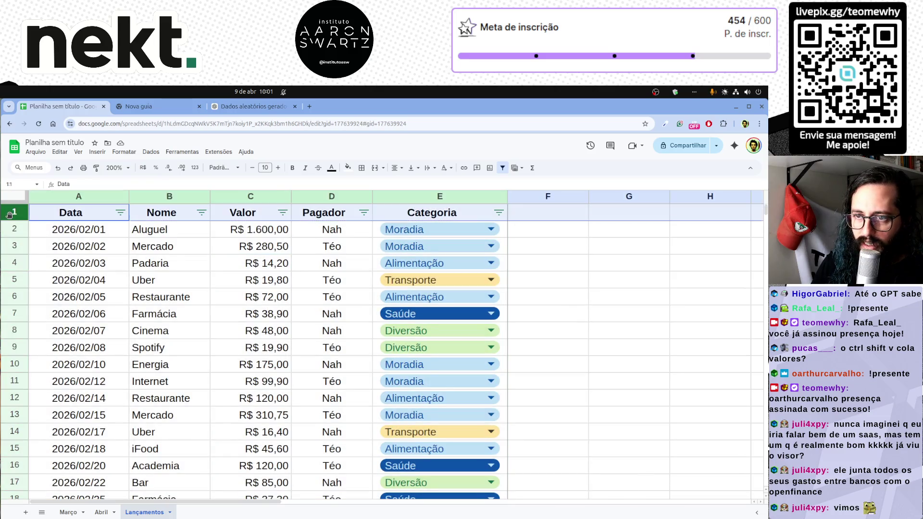
{"action": "left_click", "coordinate": [142, 249]}
{"action": "left_click_drag", "start_coordinate": [84, 212], "coordinate": [548, 213]}
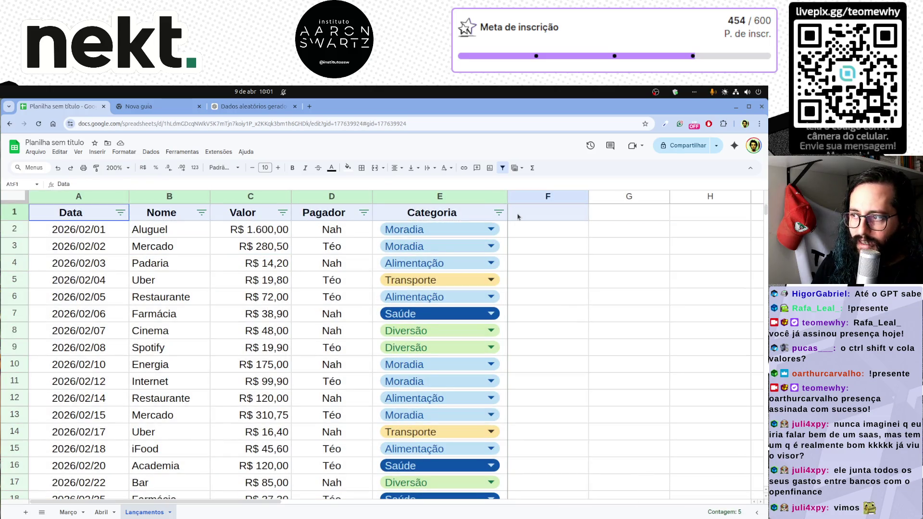
{"action": "left_click", "coordinate": [260, 275]}
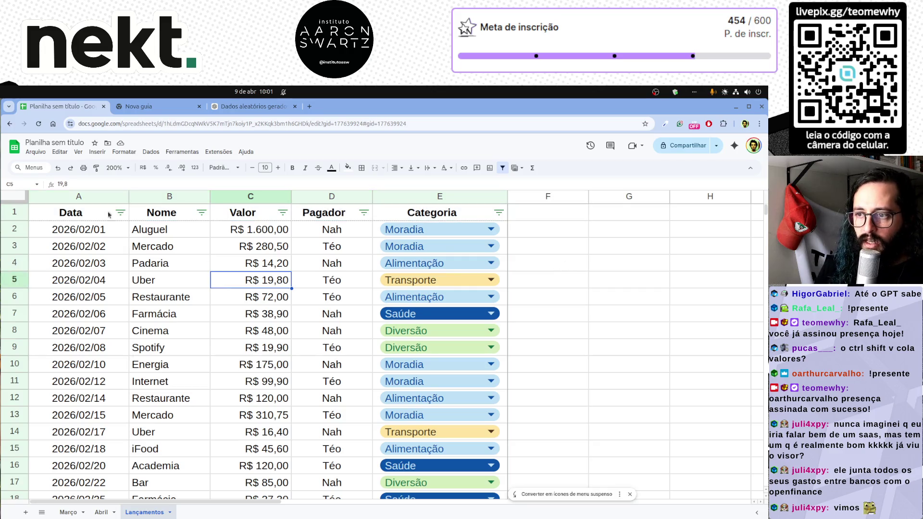
{"action": "scroll", "coordinate": [191, 325], "scroll_direction": "down", "scroll_amount": 10}
{"action": "scroll", "coordinate": [191, 326], "scroll_direction": "down", "scroll_amount": 5}
{"action": "scroll", "coordinate": [190, 326], "scroll_direction": "up", "scroll_amount": 5}
{"action": "scroll", "coordinate": [192, 325], "scroll_direction": "up", "scroll_amount": 3}
{"action": "scroll", "coordinate": [190, 327], "scroll_direction": "up", "scroll_amount": 5}
{"action": "scroll", "coordinate": [191, 326], "scroll_direction": "up", "scroll_amount": 2}
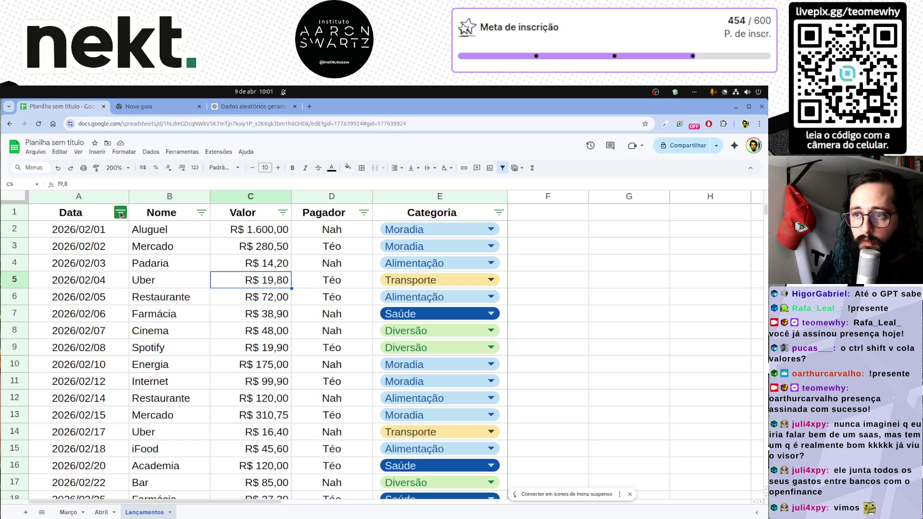
{"action": "scroll", "coordinate": [181, 330], "scroll_direction": "down", "scroll_amount": 5}
{"action": "scroll", "coordinate": [182, 331], "scroll_direction": "down", "scroll_amount": 10}
{"action": "scroll", "coordinate": [181, 331], "scroll_direction": "down", "scroll_amount": 4}
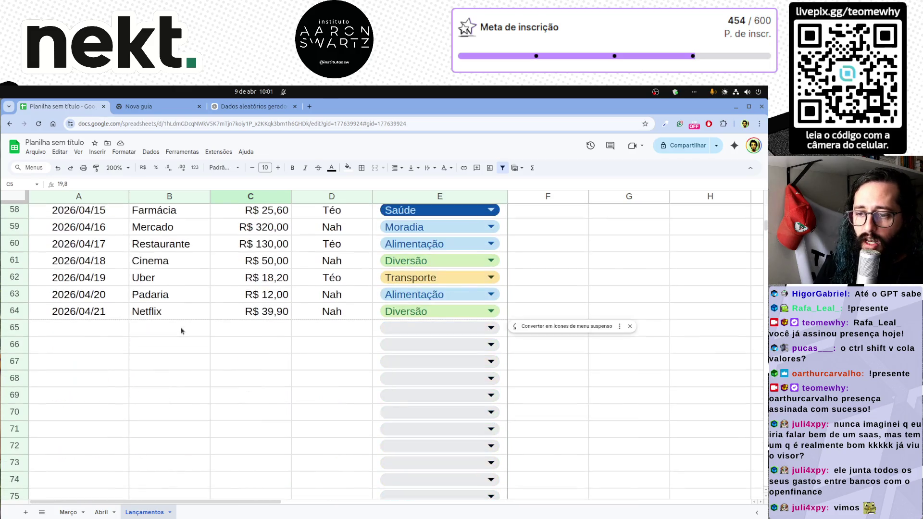
{"action": "scroll", "coordinate": [92, 334], "scroll_direction": "up", "scroll_amount": 13}
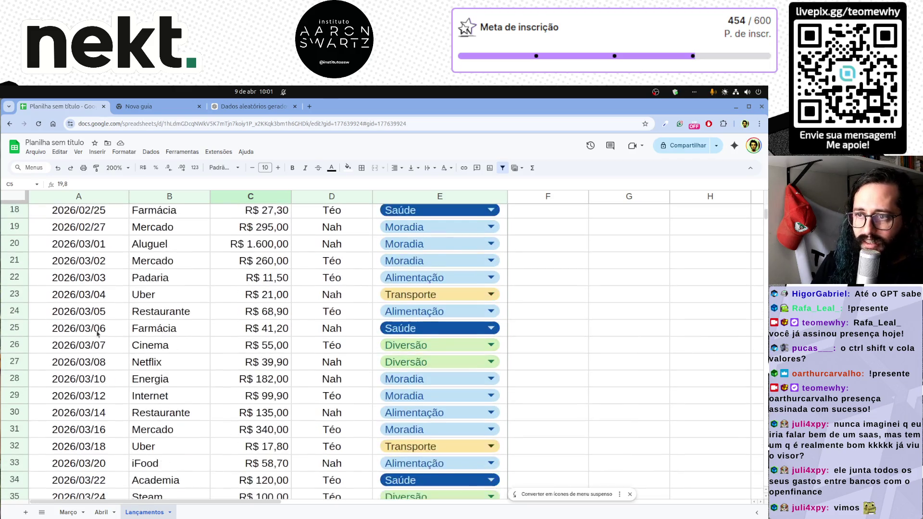
{"action": "scroll", "coordinate": [103, 333], "scroll_direction": "up", "scroll_amount": 6}
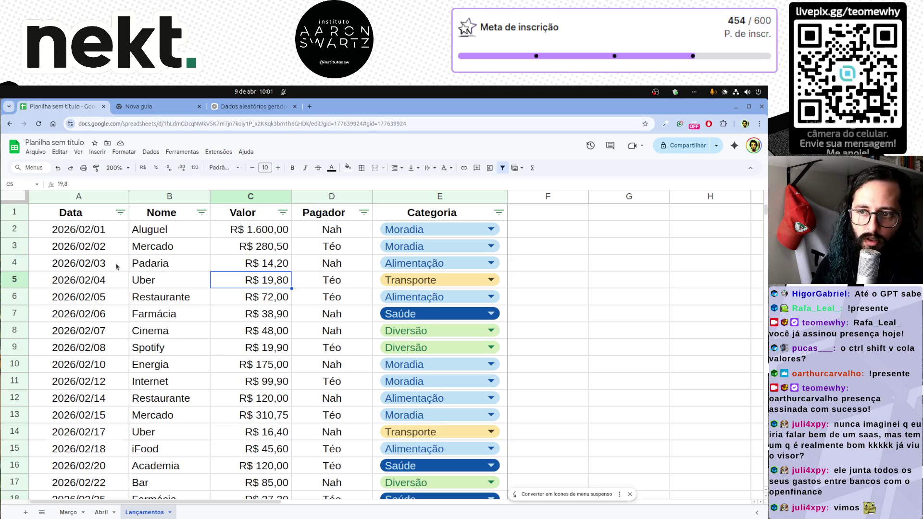
{"action": "left_click", "coordinate": [69, 230]}
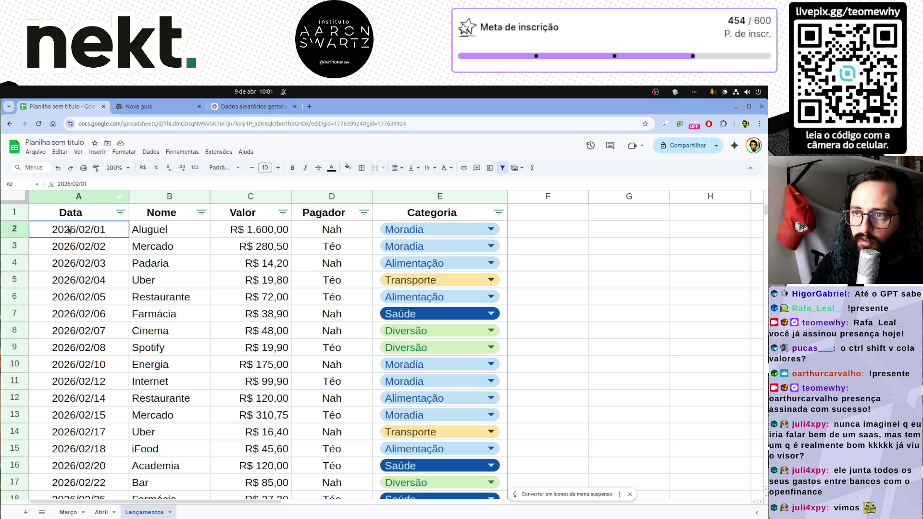
{"action": "left_click", "coordinate": [78, 153]}
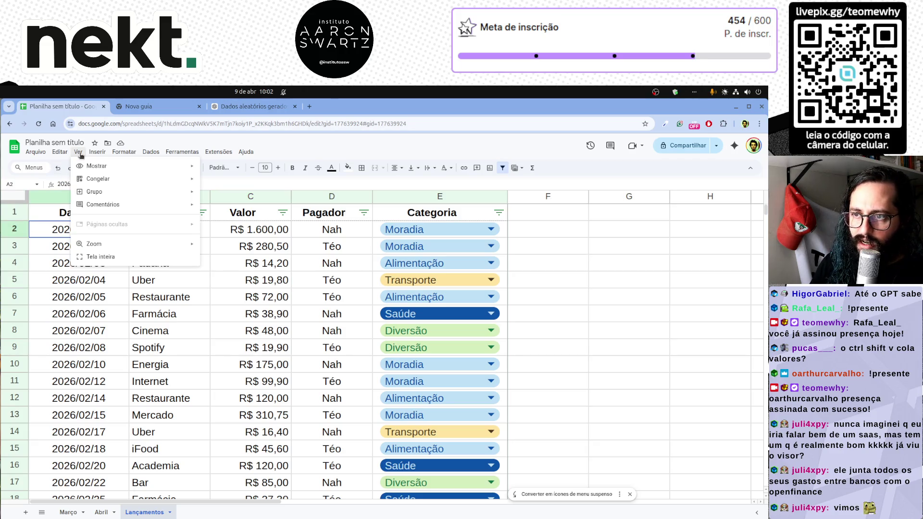
{"action": "mouse_move", "coordinate": [97, 179]}
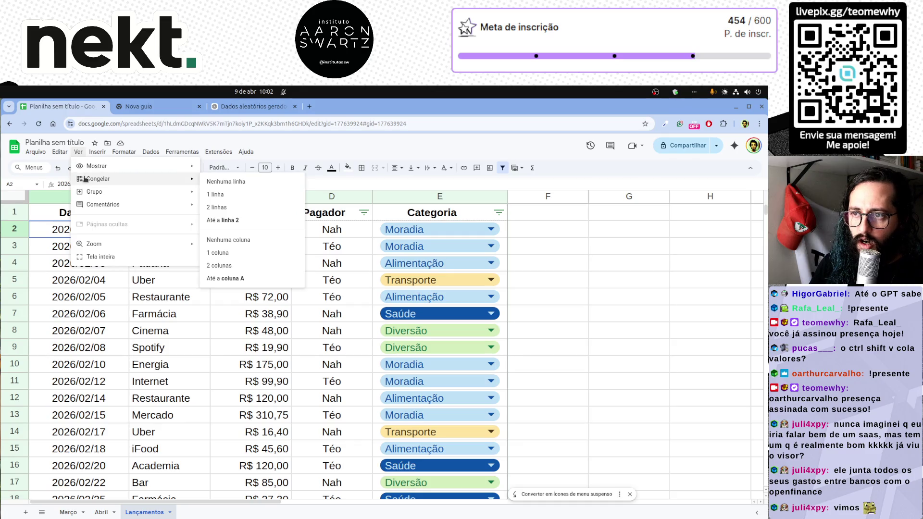
Freeze 1 header row via Ver > Congelar and check the entries scroll beneath it.
{"action": "left_click", "coordinate": [235, 196]}
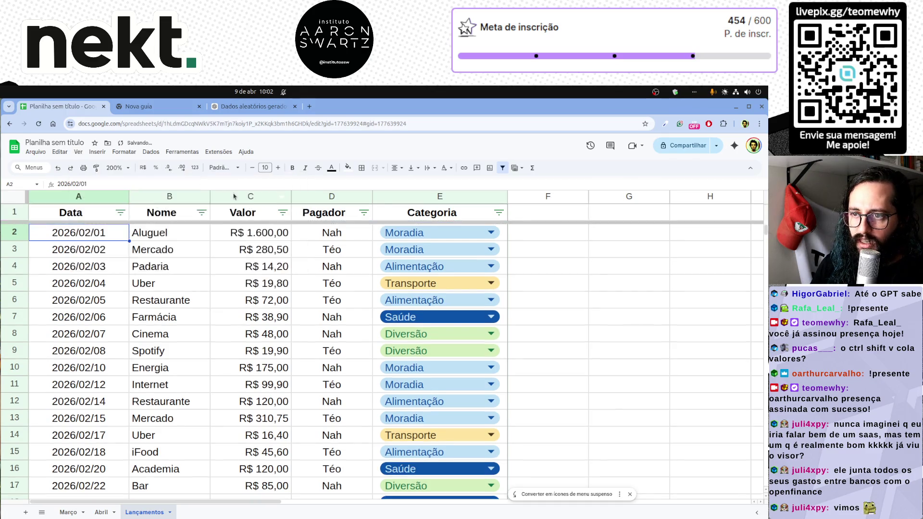
{"action": "scroll", "coordinate": [137, 326], "scroll_direction": "down", "scroll_amount": 4}
{"action": "scroll", "coordinate": [137, 326], "scroll_direction": "down", "scroll_amount": 5}
{"action": "scroll", "coordinate": [138, 326], "scroll_direction": "down", "scroll_amount": 3}
{"action": "scroll", "coordinate": [139, 326], "scroll_direction": "down", "scroll_amount": 3}
{"action": "scroll", "coordinate": [137, 326], "scroll_direction": "up", "scroll_amount": 2}
{"action": "scroll", "coordinate": [137, 326], "scroll_direction": "up", "scroll_amount": 3}
{"action": "scroll", "coordinate": [138, 326], "scroll_direction": "up", "scroll_amount": 4}
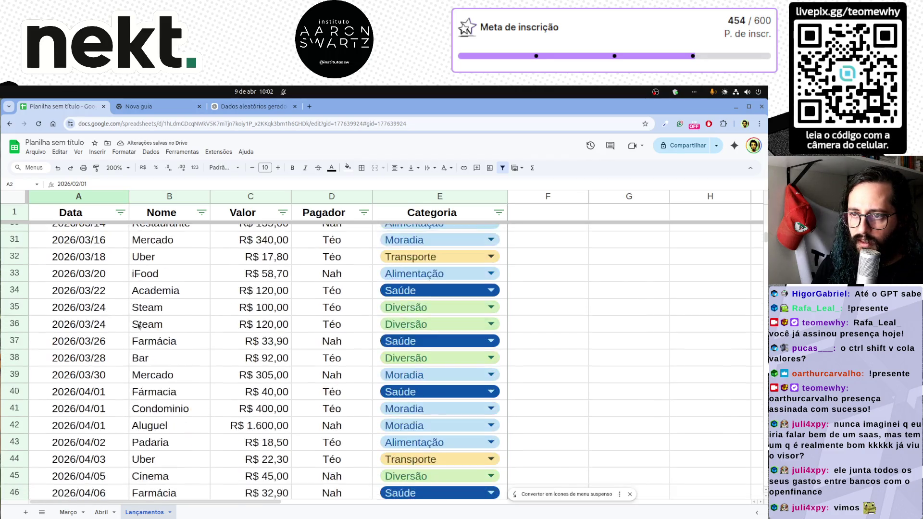
{"action": "scroll", "coordinate": [138, 326], "scroll_direction": "down", "scroll_amount": 9}
{"action": "scroll", "coordinate": [137, 326], "scroll_direction": "up", "scroll_amount": 2}
{"action": "scroll", "coordinate": [138, 326], "scroll_direction": "up", "scroll_amount": 5}
{"action": "scroll", "coordinate": [137, 326], "scroll_direction": "up", "scroll_amount": 5}
{"action": "scroll", "coordinate": [136, 326], "scroll_direction": "up", "scroll_amount": 3}
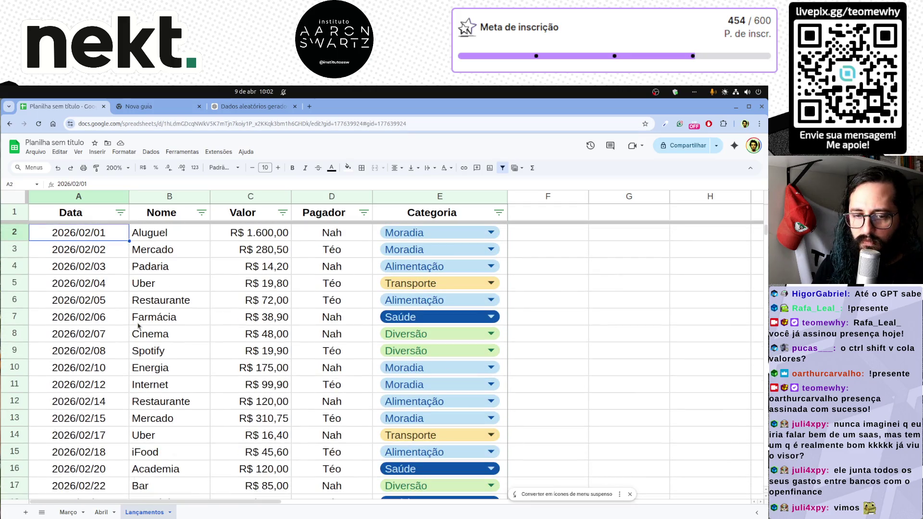
{"action": "scroll", "coordinate": [127, 317], "scroll_direction": "down", "scroll_amount": 8}
{"action": "scroll", "coordinate": [123, 311], "scroll_direction": "up", "scroll_amount": 4}
{"action": "scroll", "coordinate": [120, 307], "scroll_direction": "up", "scroll_amount": 4}
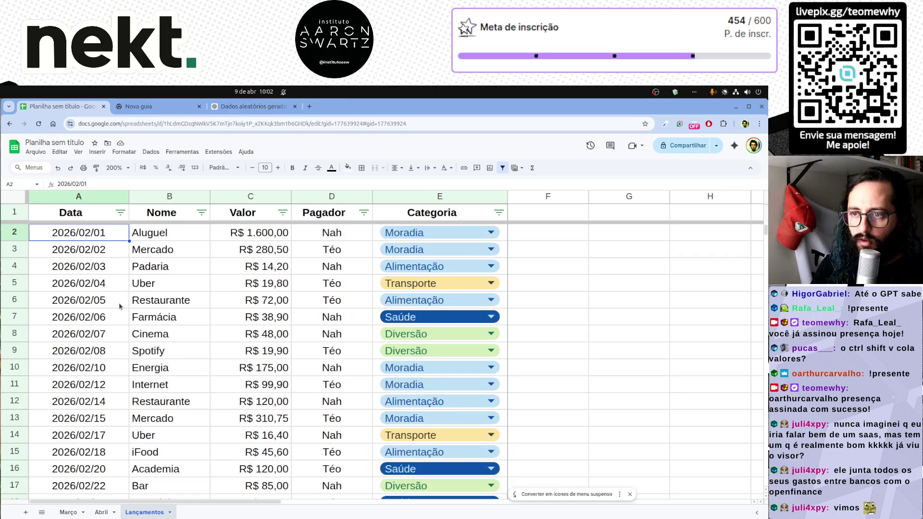
{"action": "left_click", "coordinate": [164, 268]}
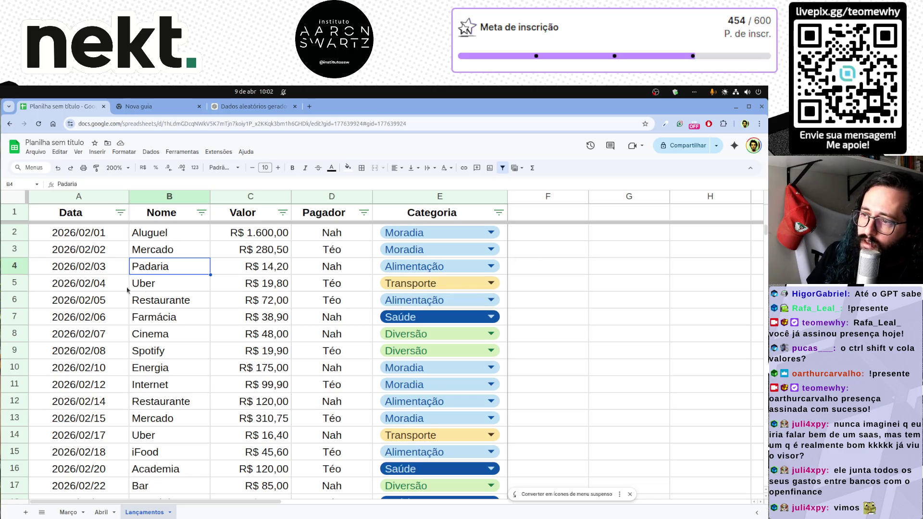
Widen column F and add a centred Ano/Mês header in F1.
{"action": "left_click_drag", "start_coordinate": [79, 232], "coordinate": [79, 470]}
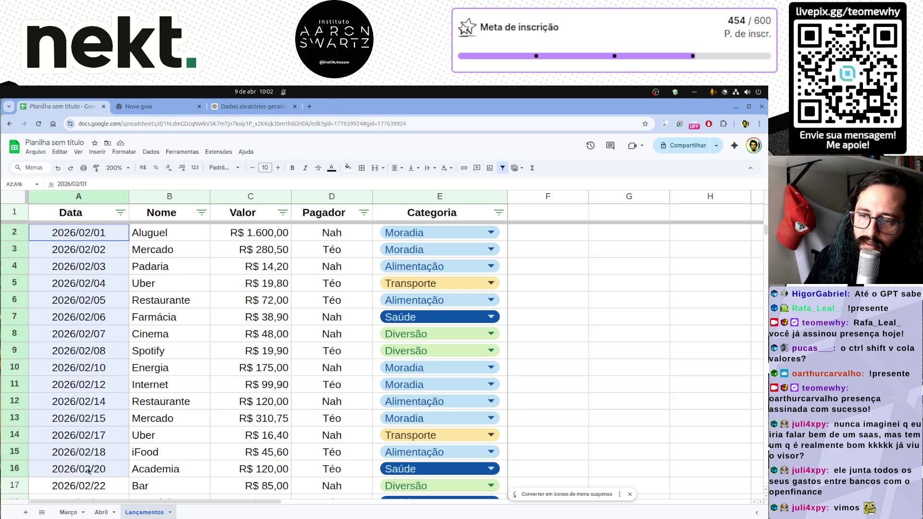
{"action": "left_click", "coordinate": [98, 370]}
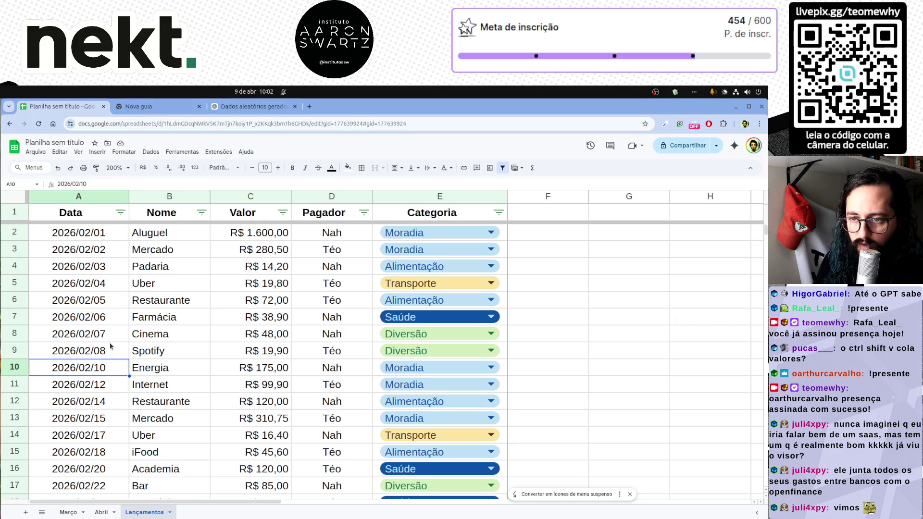
{"action": "left_click_drag", "start_coordinate": [589, 196], "coordinate": [614, 196]}
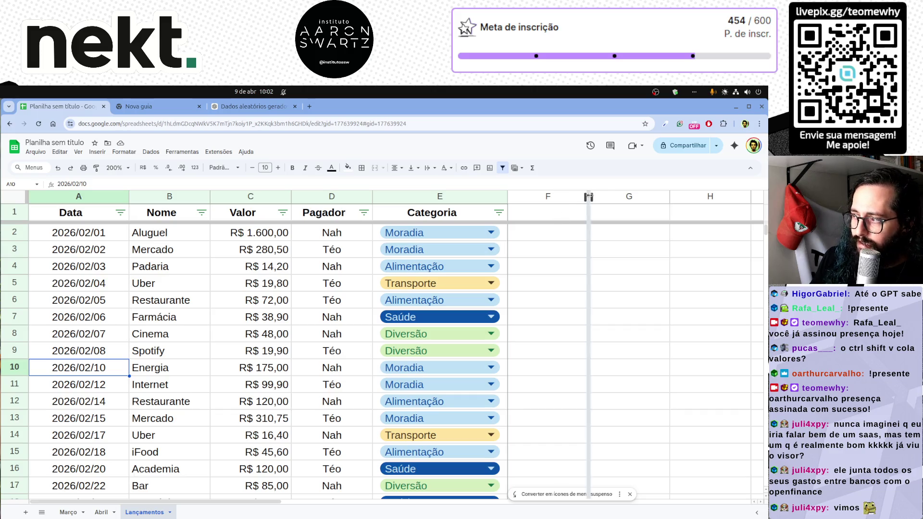
{"action": "left_click", "coordinate": [566, 199]}
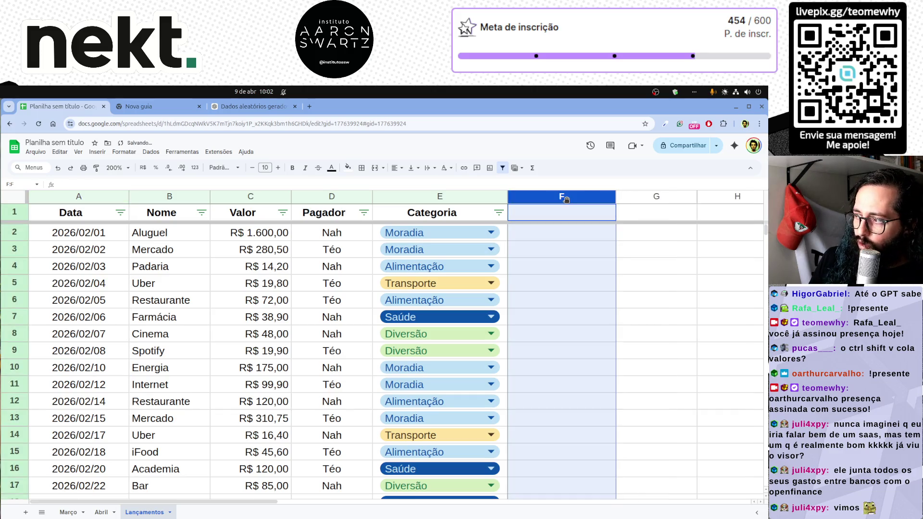
{"action": "left_click", "coordinate": [566, 212]}
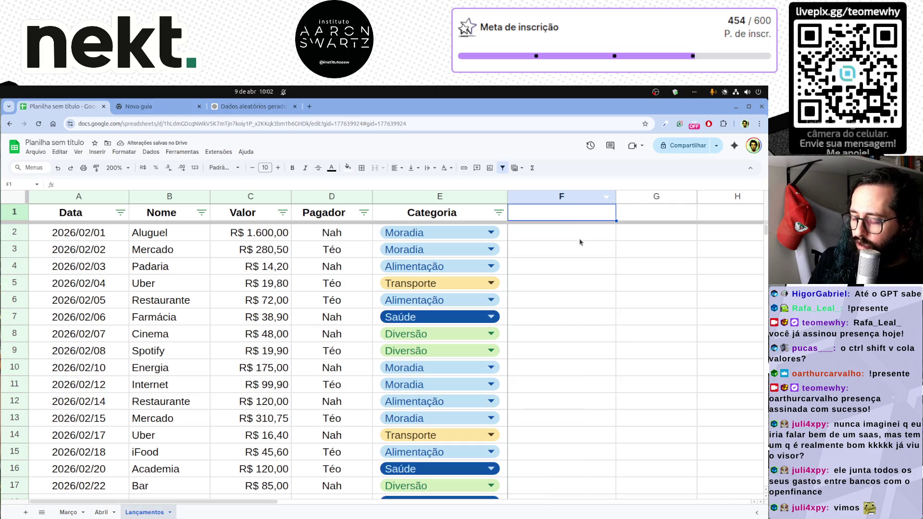
{"action": "type", "text": "Ano/Mes"}
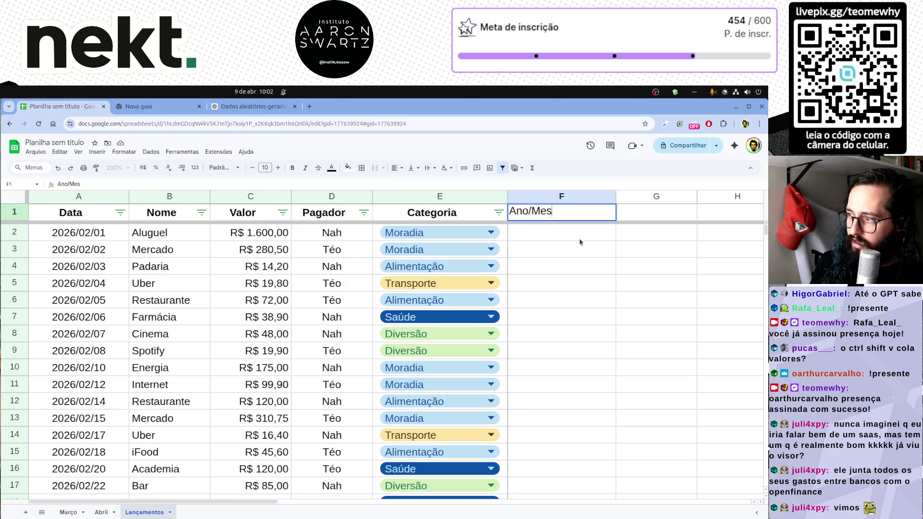
{"action": "key", "text": "BackSpace"}
{"action": "key", "text": "BackSpace"}
{"action": "type", "text": "ê"}
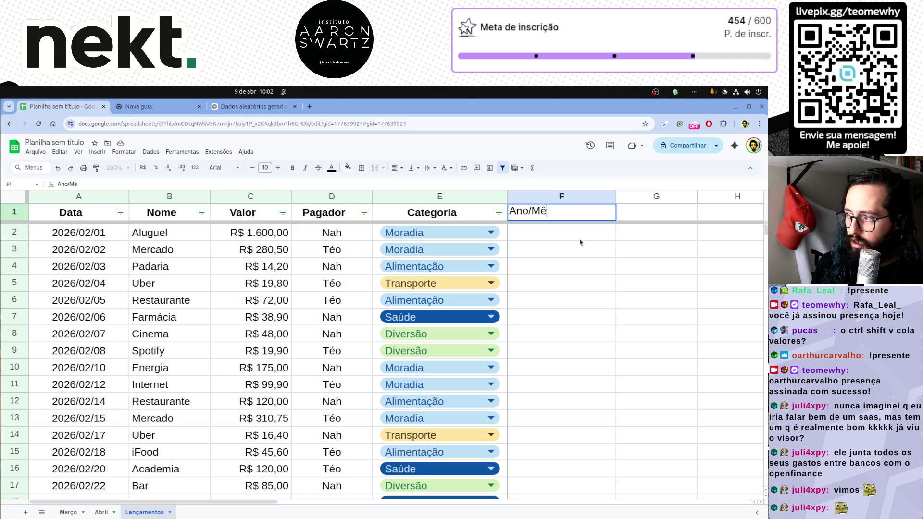
{"action": "key", "text": "Return"}
{"action": "key", "text": "Up"}
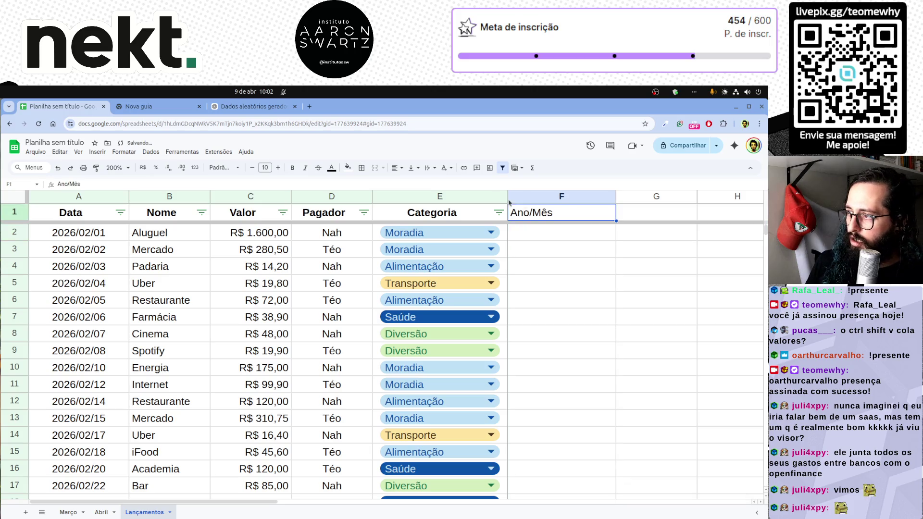
{"action": "left_click", "coordinate": [395, 167]}
Recreate the header filter so it covers columns A through F.
{"action": "left_click", "coordinate": [411, 181]}
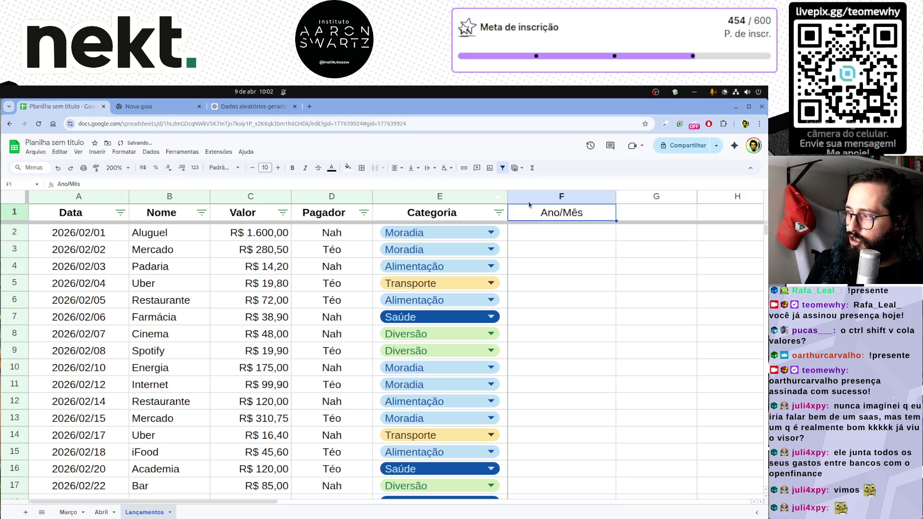
{"action": "key", "text": "ctrl+space"}
{"action": "key", "text": "shift+Left"}
{"action": "key", "text": "shift+Left"}
{"action": "key", "text": "shift+Left"}
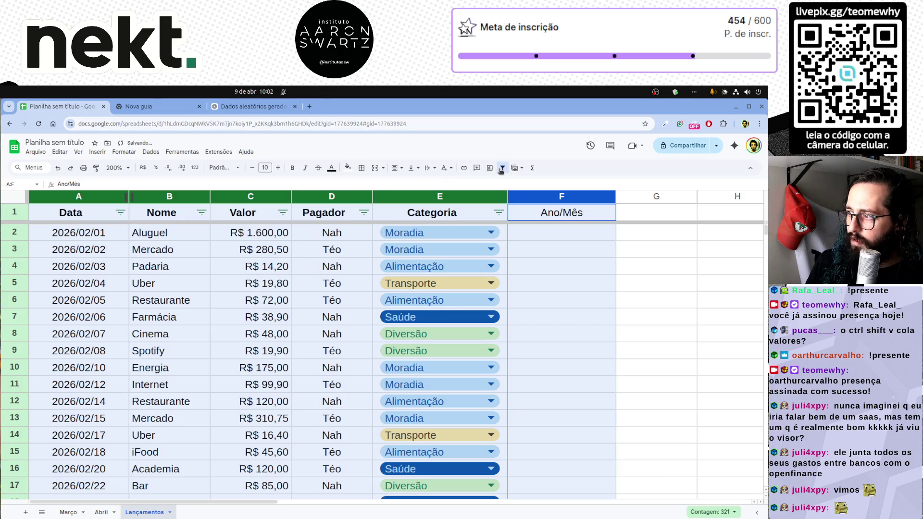
{"action": "left_click", "coordinate": [501, 169]}
{"action": "left_click", "coordinate": [570, 252]}
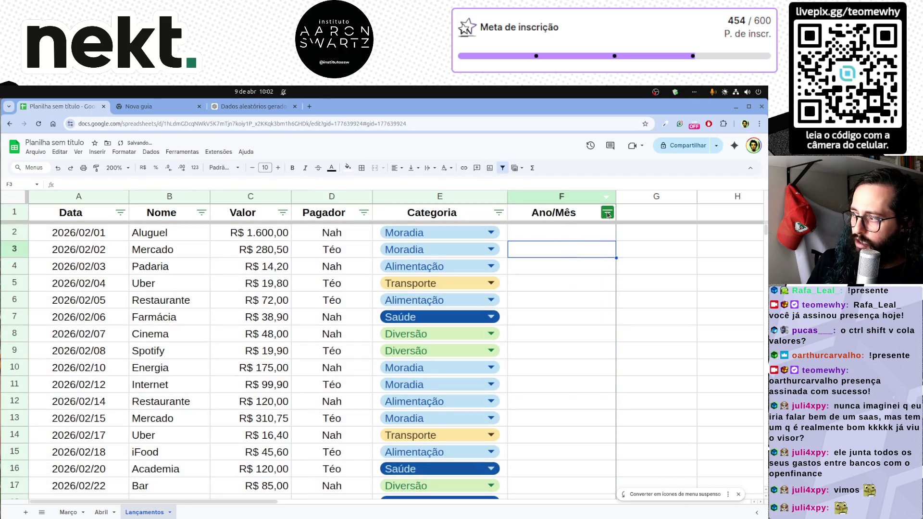
{"action": "left_click", "coordinate": [577, 198]}
{"action": "key", "text": "shift+Left"}
{"action": "key", "text": "shift+Left"}
{"action": "key", "text": "shift+Left"}
{"action": "key", "text": "shift+Left"}
{"action": "key", "text": "shift+Left"}
{"action": "left_click", "coordinate": [500, 169]}
Enter =ANO(A2) in F2 and fill it down column F, showing 2026 on every row.
{"action": "left_click", "coordinate": [544, 232]}
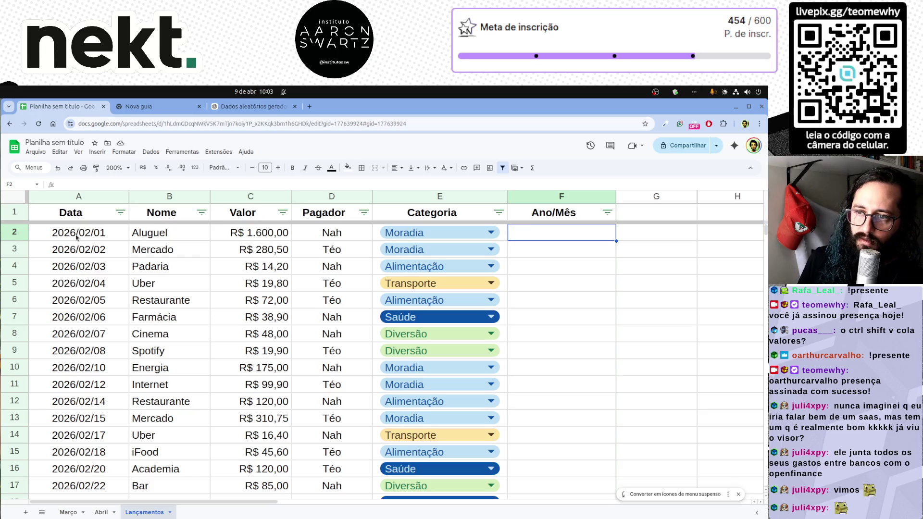
{"action": "double_click", "coordinate": [564, 236]}
{"action": "type", "text": "="}
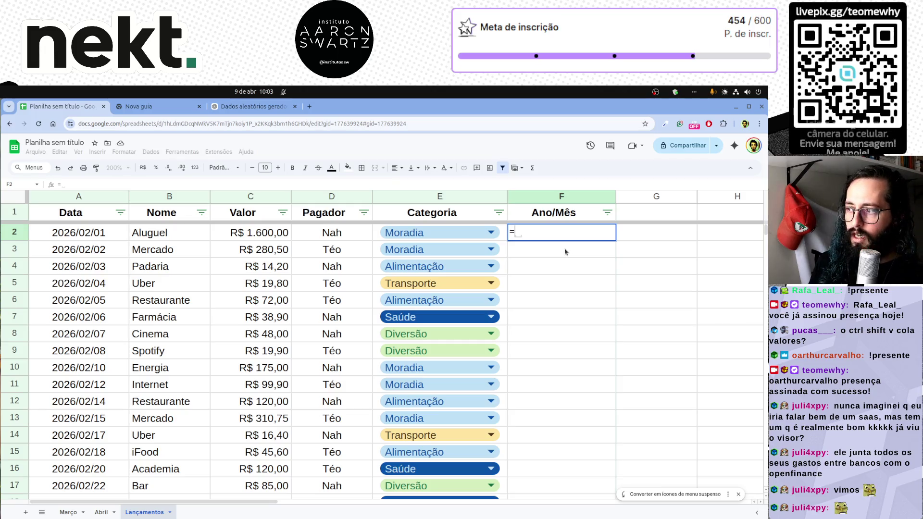
{"action": "type", "text": "ano"}
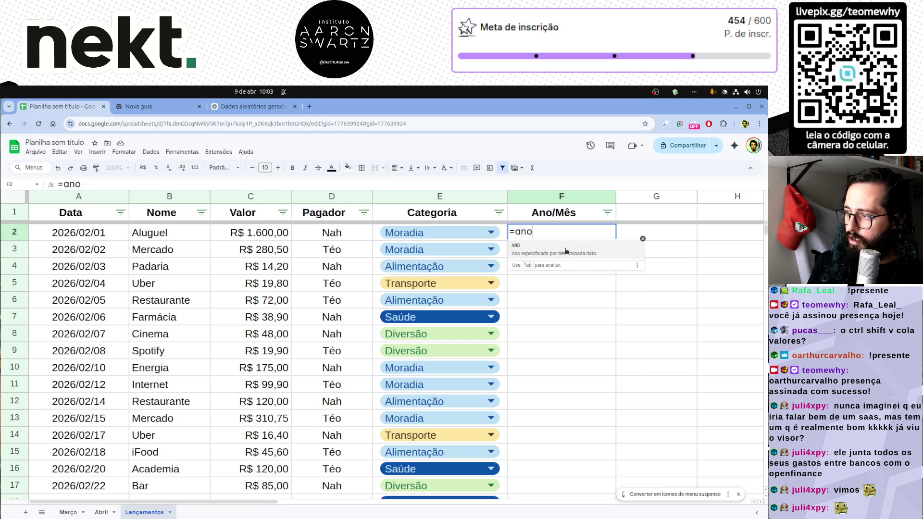
{"action": "type", "text": "("}
{"action": "key", "text": "Left"}
{"action": "key", "text": "Left"}
{"action": "key", "text": "Left"}
{"action": "key", "text": "Left"}
{"action": "key", "text": "Left"}
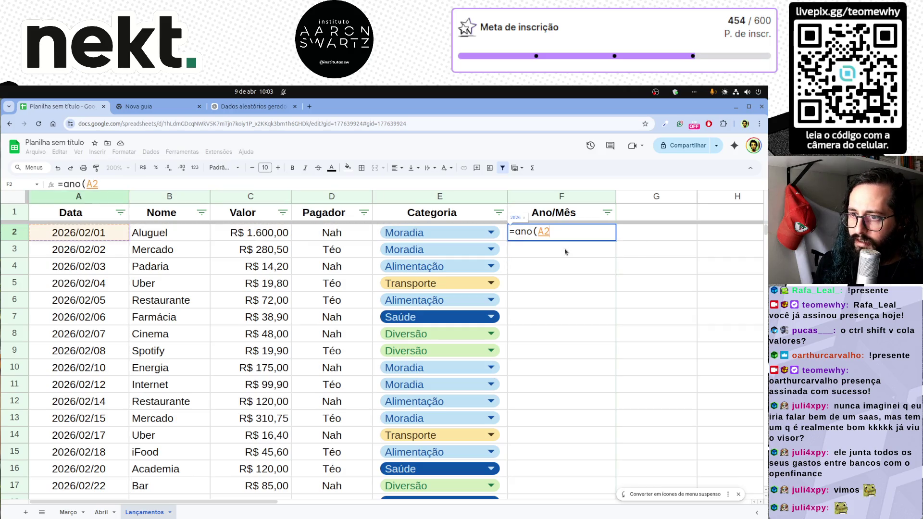
{"action": "type", "text": ")"}
{"action": "key", "text": "Return"}
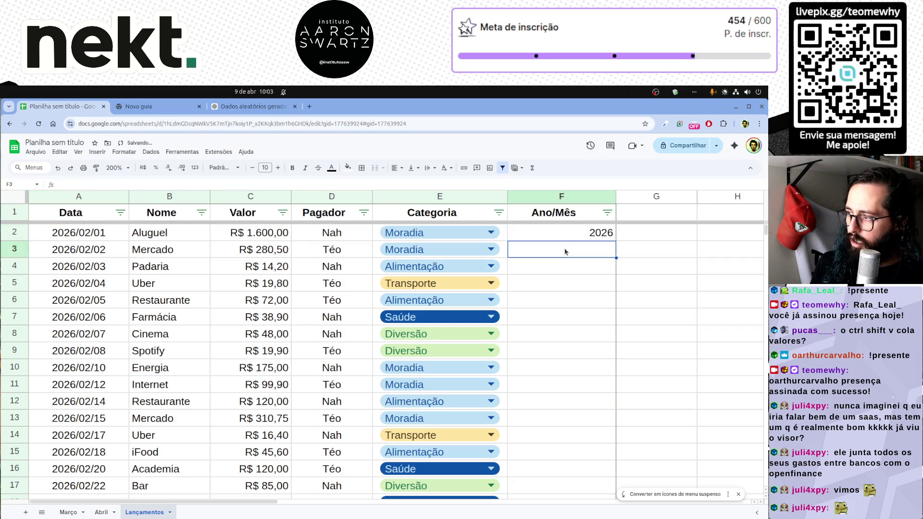
{"action": "left_click", "coordinate": [585, 237]}
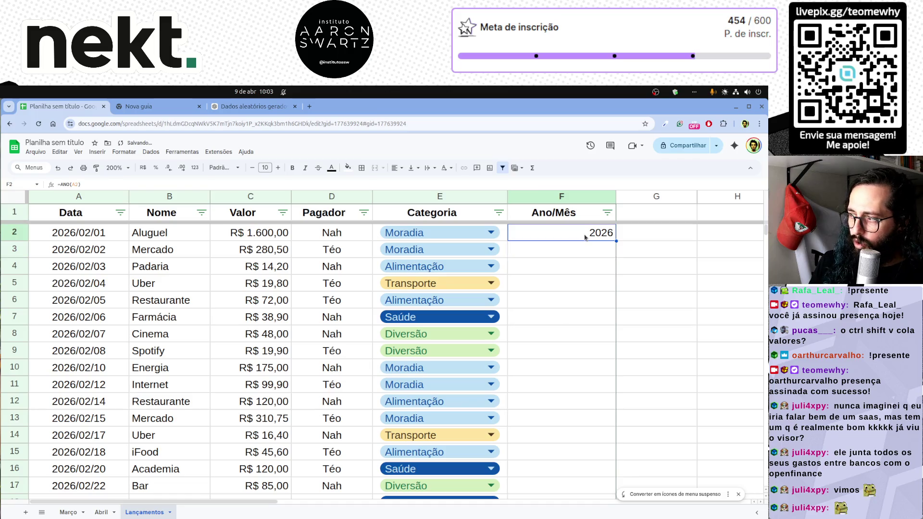
{"action": "double_click", "coordinate": [617, 241]}
{"action": "scroll", "coordinate": [578, 359], "scroll_direction": "down", "scroll_amount": 7}
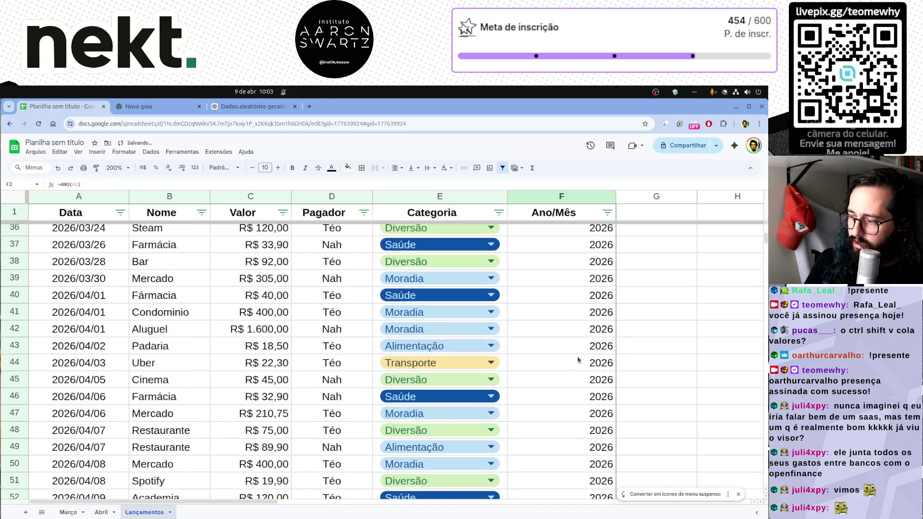
{"action": "scroll", "coordinate": [578, 359], "scroll_direction": "down", "scroll_amount": 4}
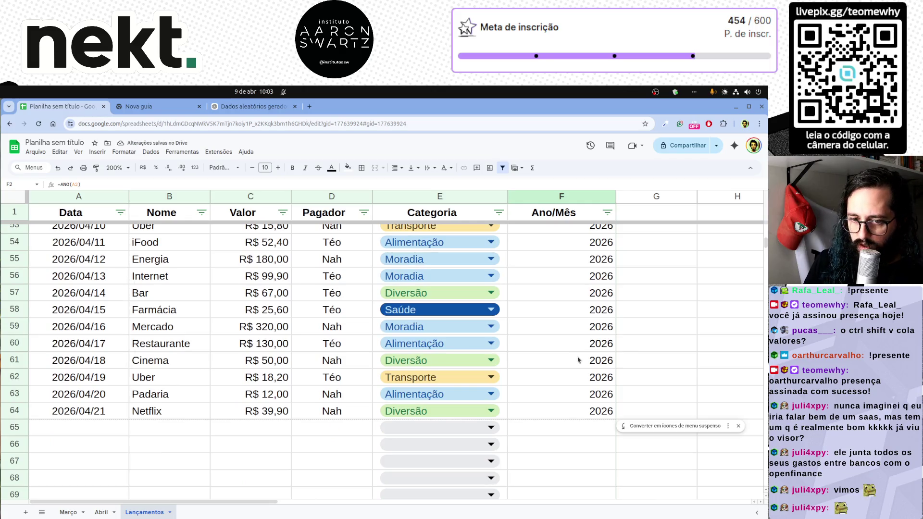
{"action": "scroll", "coordinate": [577, 359], "scroll_direction": "up", "scroll_amount": 10}
{"action": "scroll", "coordinate": [578, 359], "scroll_direction": "up", "scroll_amount": 2}
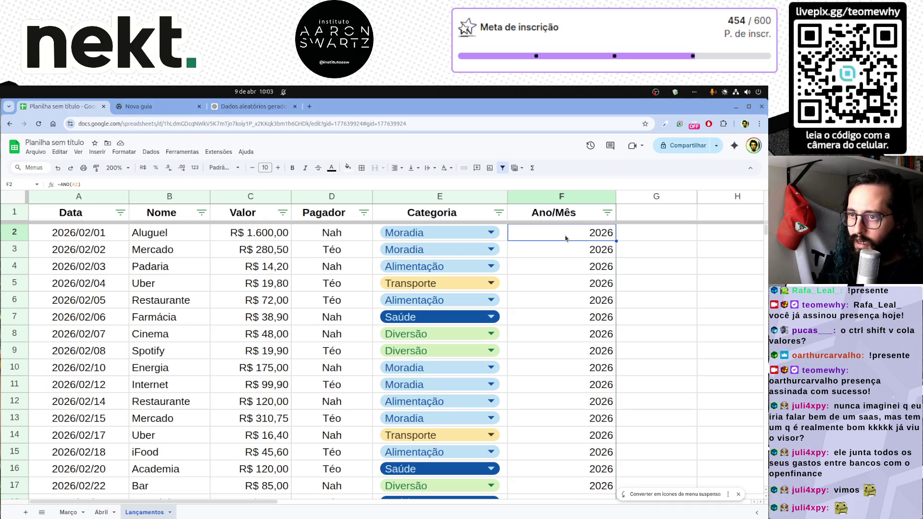
Change F2 to CONCATENAR of ANO(A2) and MÊS(A2) and fill it down column F.
{"action": "double_click", "coordinate": [566, 238]}
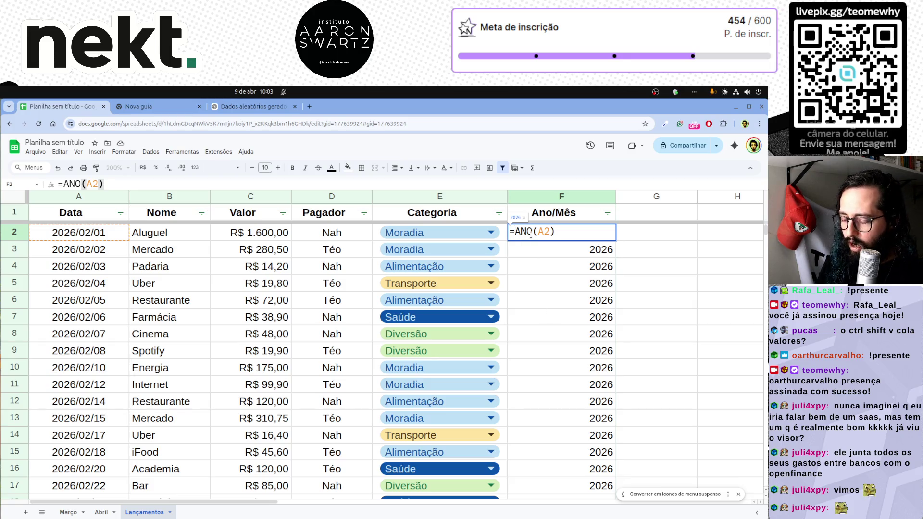
{"action": "type", "text": "CONCATENAR(ANO(A2)"}
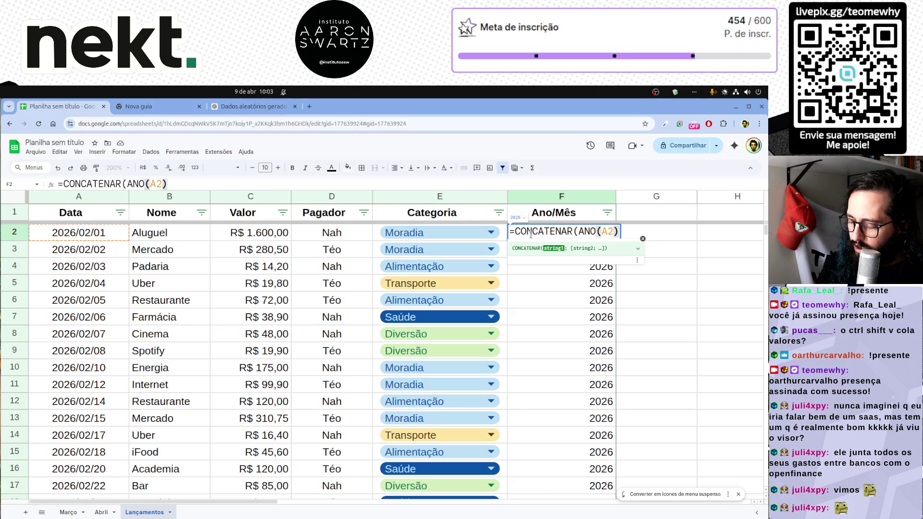
{"action": "type", "text": ";"}
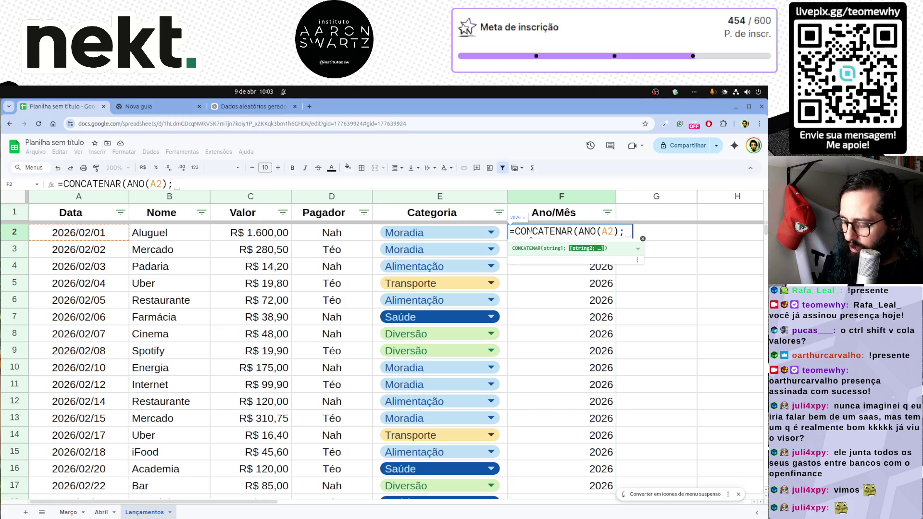
{"action": "type", "text": "MES"}
{"action": "key", "text": "BackSpace"}
{"action": "key", "text": "BackSpace"}
{"action": "type", "text": "ÊS"}
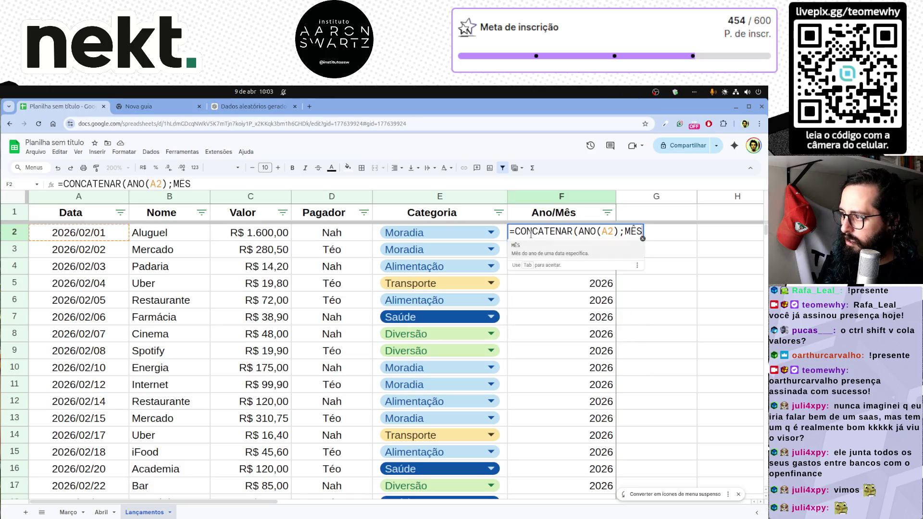
{"action": "type", "text": "("}
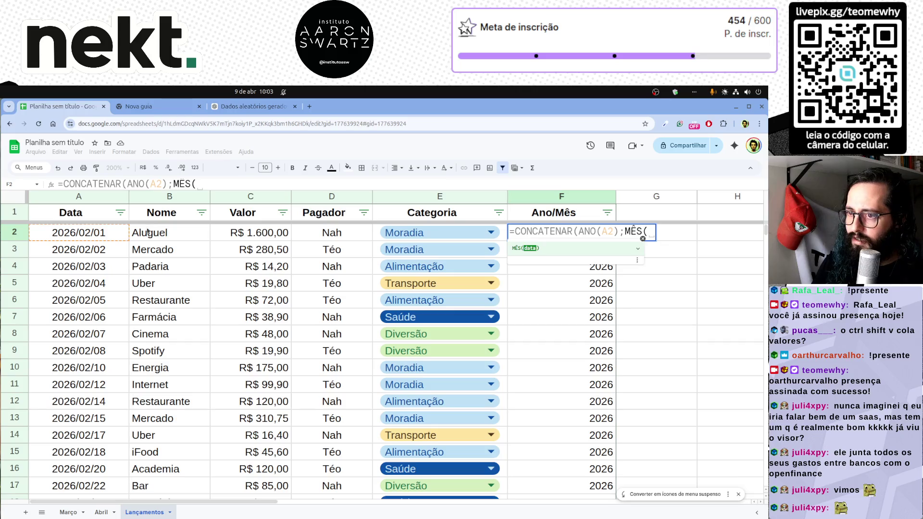
{"action": "left_click", "coordinate": [89, 234]}
{"action": "type", "text": ")"}
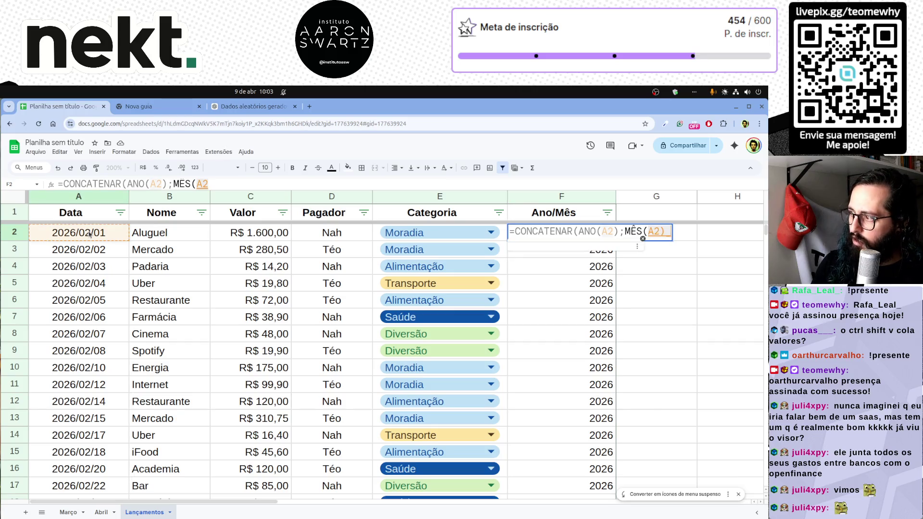
{"action": "type", "text": ")"}
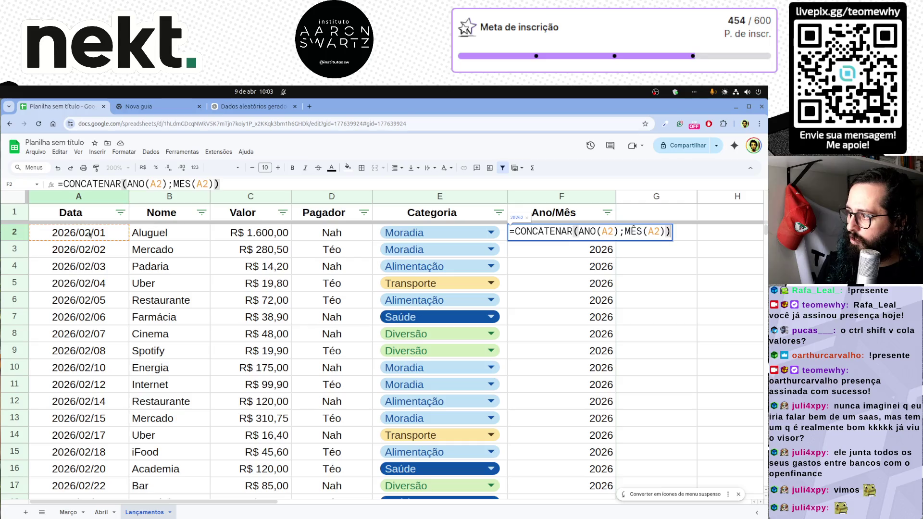
{"action": "key", "text": "Return"}
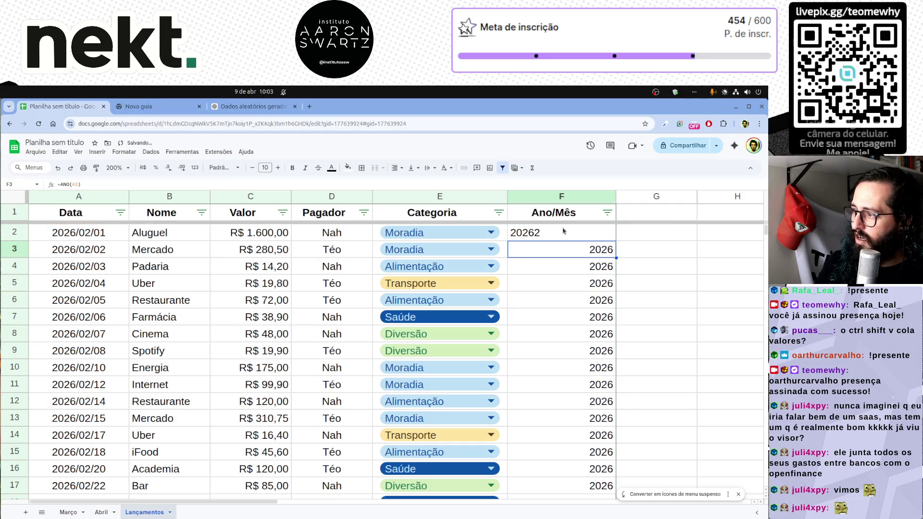
{"action": "left_click", "coordinate": [565, 233]}
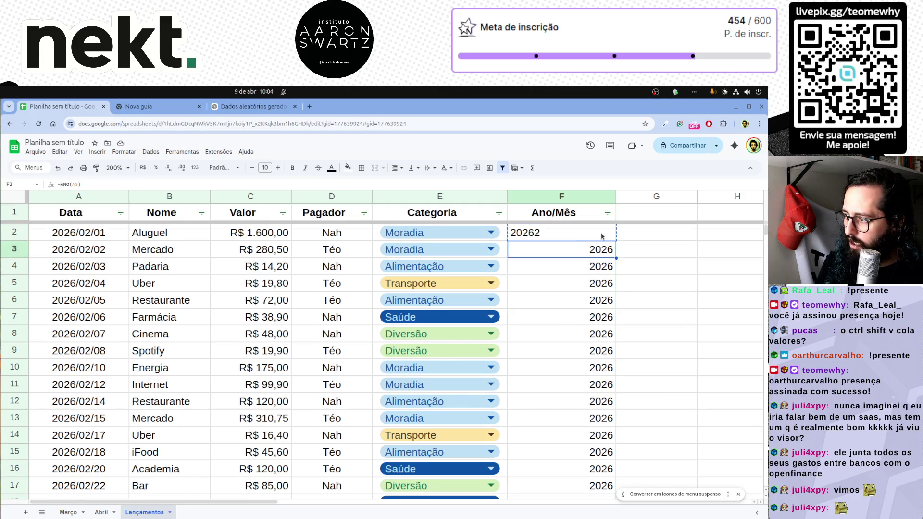
{"action": "key", "text": "ctrl+Down"}
{"action": "key", "text": "ctrl+shift+Up"}
{"action": "key", "text": "ctrl+v"}
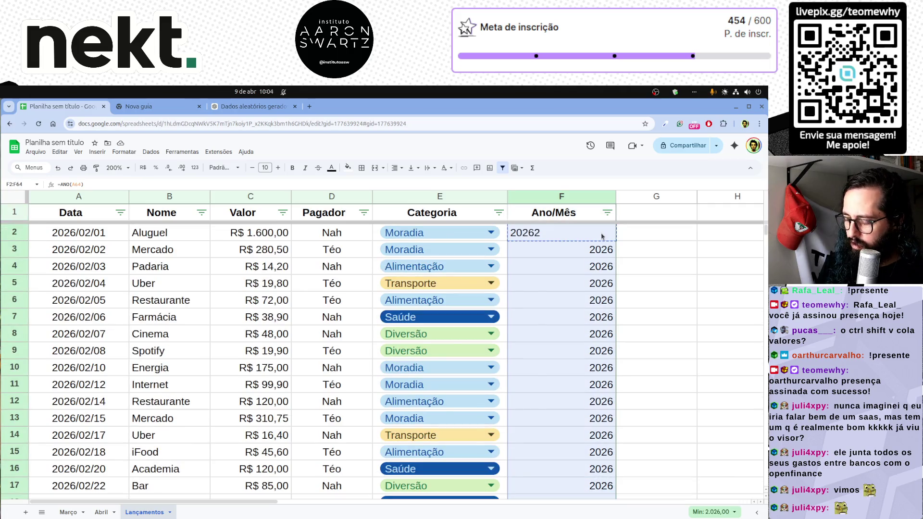
Add a "/" separator between year and month in F2 and paste it down F2:F64, giving 2026/2.
{"action": "left_click", "coordinate": [578, 247]}
{"action": "double_click", "coordinate": [570, 233]}
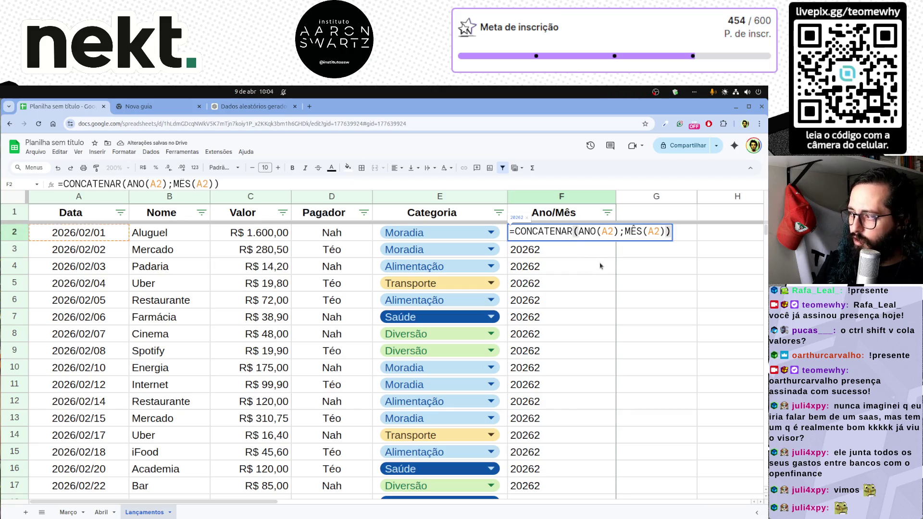
{"action": "left_click", "coordinate": [621, 230]}
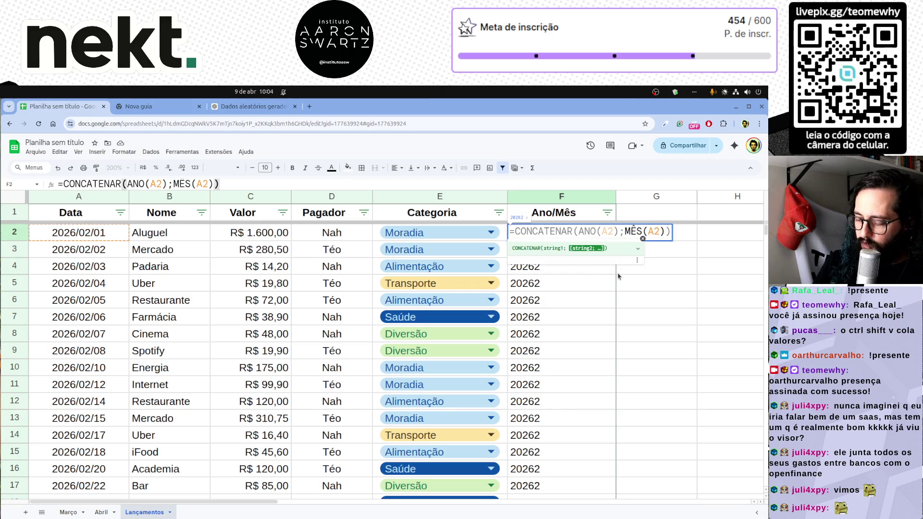
{"action": "type", "text": "\"/"}
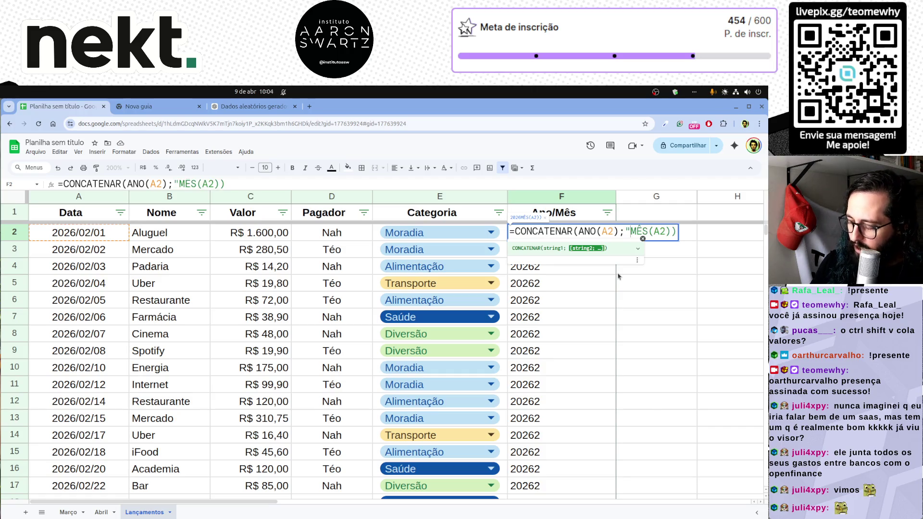
{"action": "type", "text": "\";"}
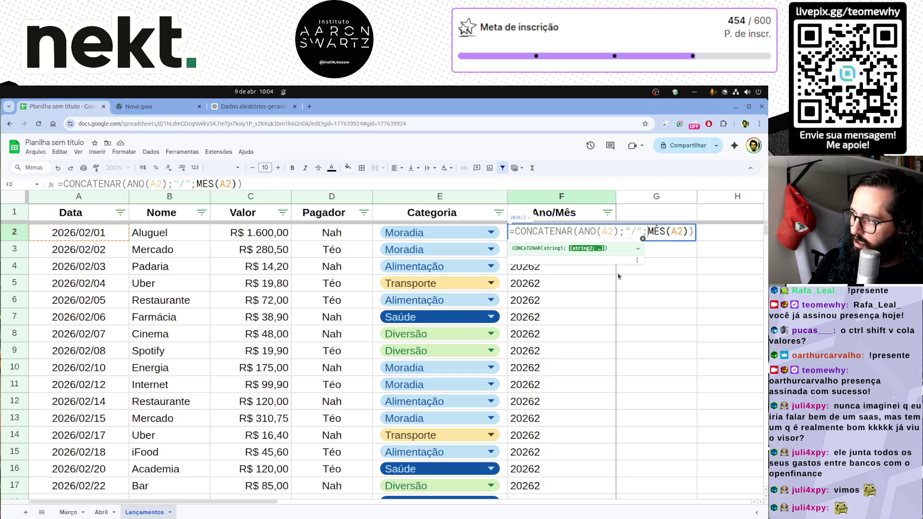
{"action": "key", "text": "Return"}
{"action": "left_click", "coordinate": [572, 237]}
{"action": "key", "text": "ctrl+c"}
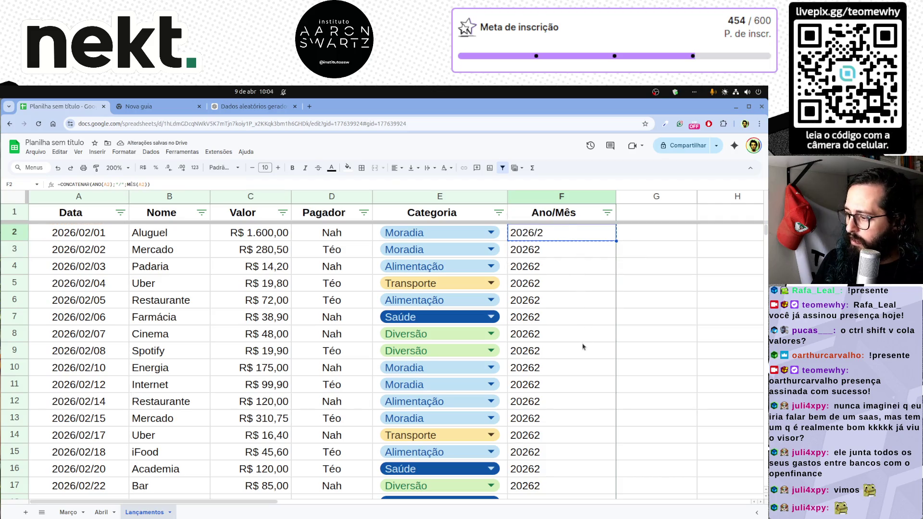
{"action": "key", "text": "ctrl+shift+Down"}
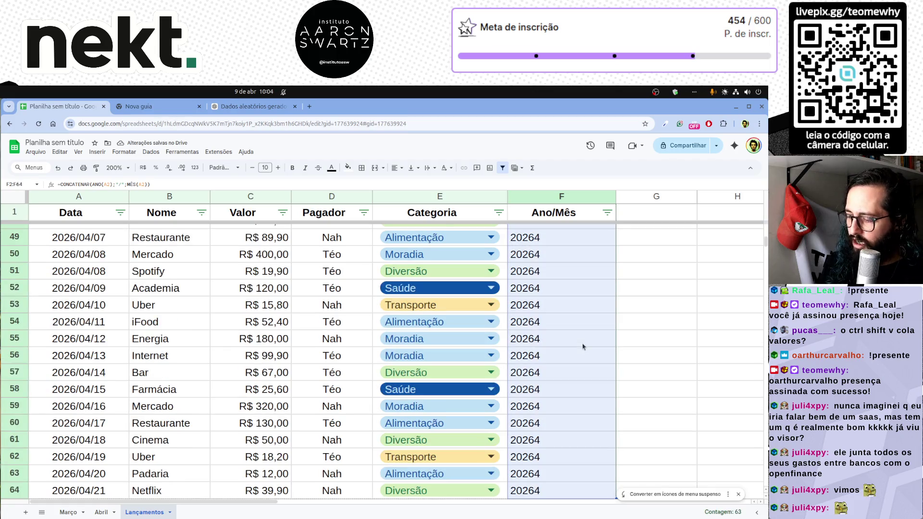
{"action": "key", "text": "ctrl+v"}
{"action": "key", "text": "ctrl+shift+Up"}
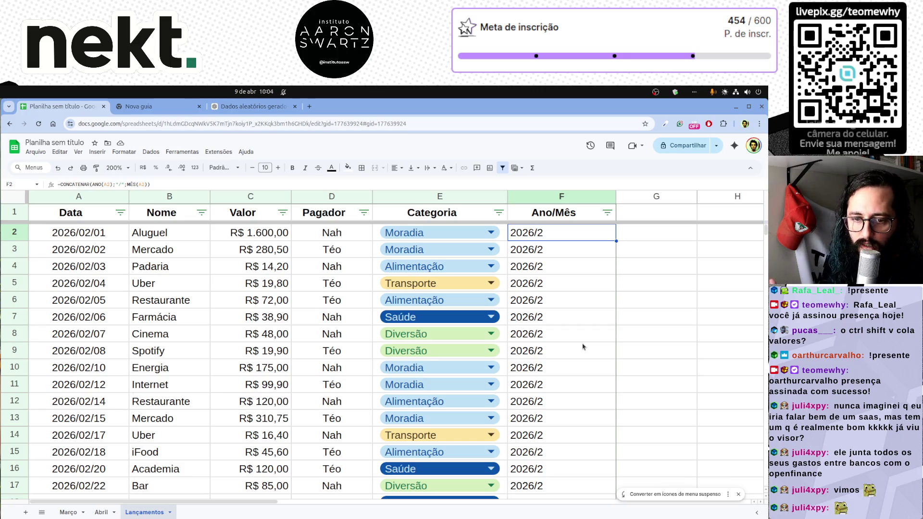
Wrap the month as TEXTO(MÊS(A2);"00") in F2 and fill it down, giving 2026/02.
{"action": "double_click", "coordinate": [564, 236]}
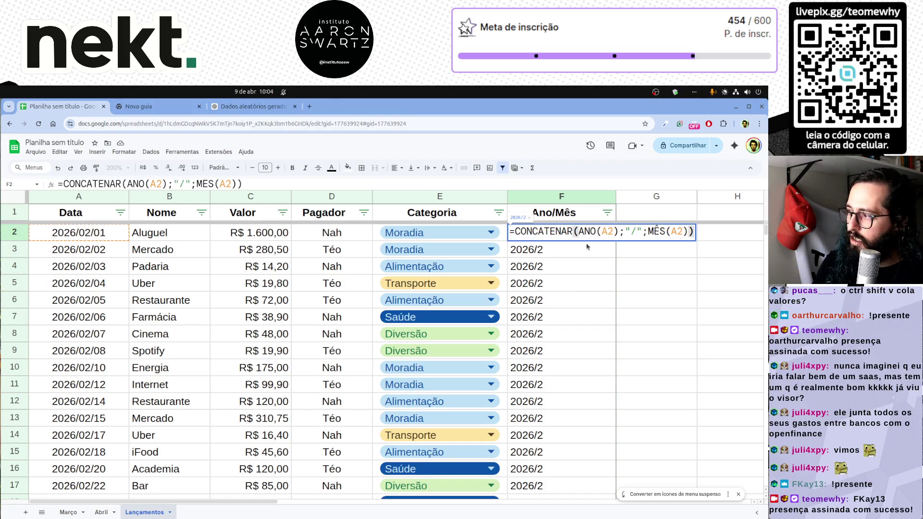
{"action": "left_click", "coordinate": [647, 231]}
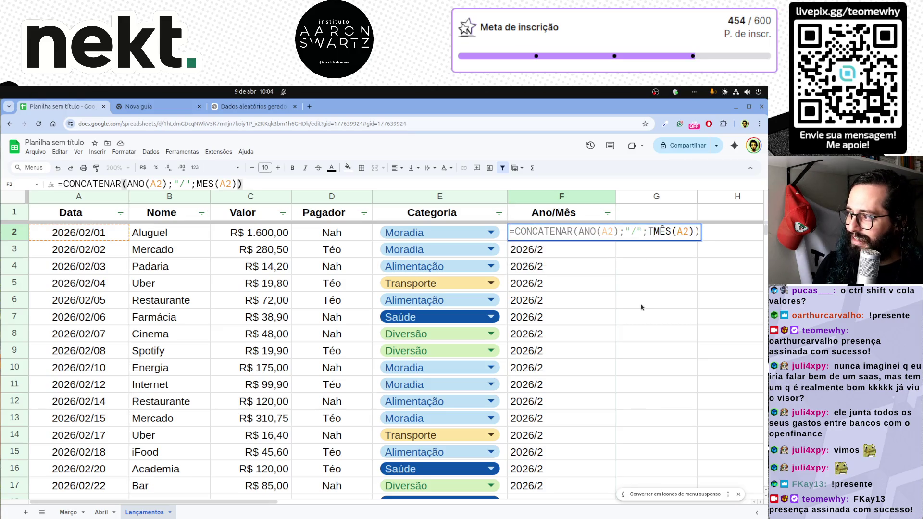
{"action": "type", "text": "TEXT"}
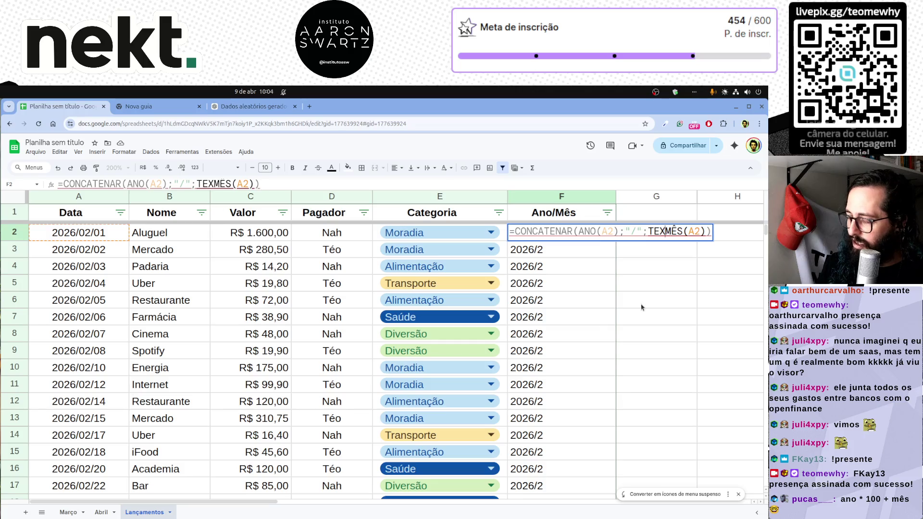
{"action": "type", "text": "O("}
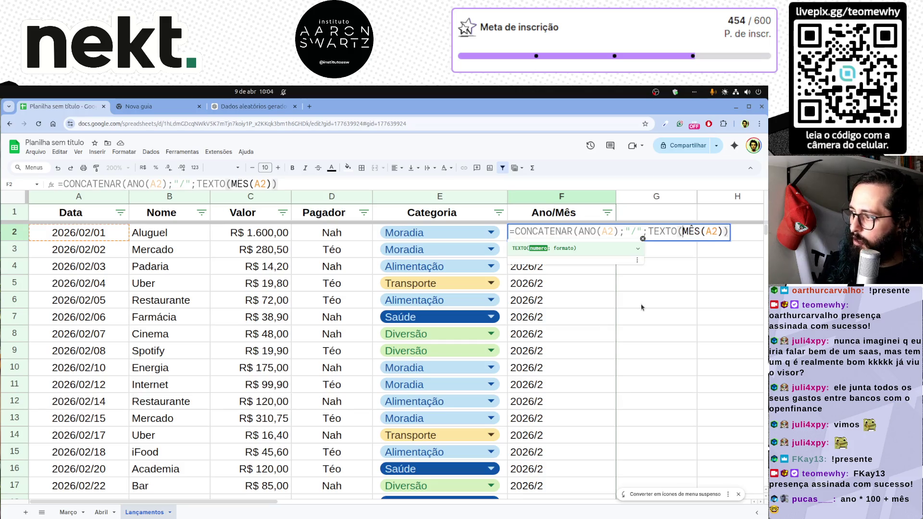
{"action": "key", "text": "Right"}
{"action": "key", "text": "Right"}
{"action": "key", "text": "Right"}
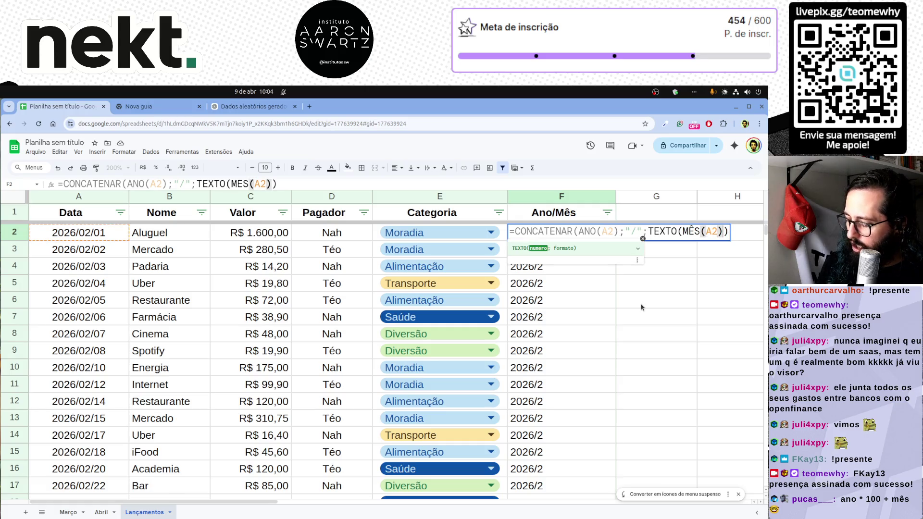
{"action": "type", "text": ";\""}
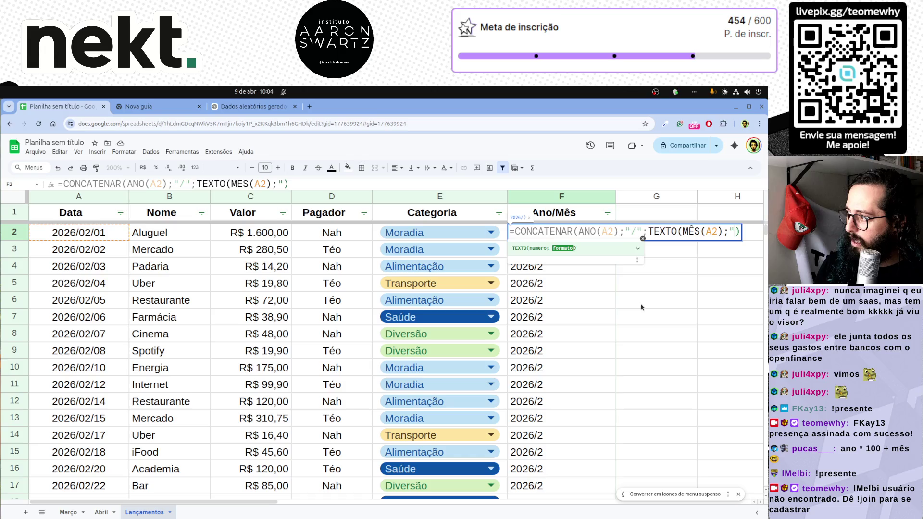
{"action": "type", "text": "00\""}
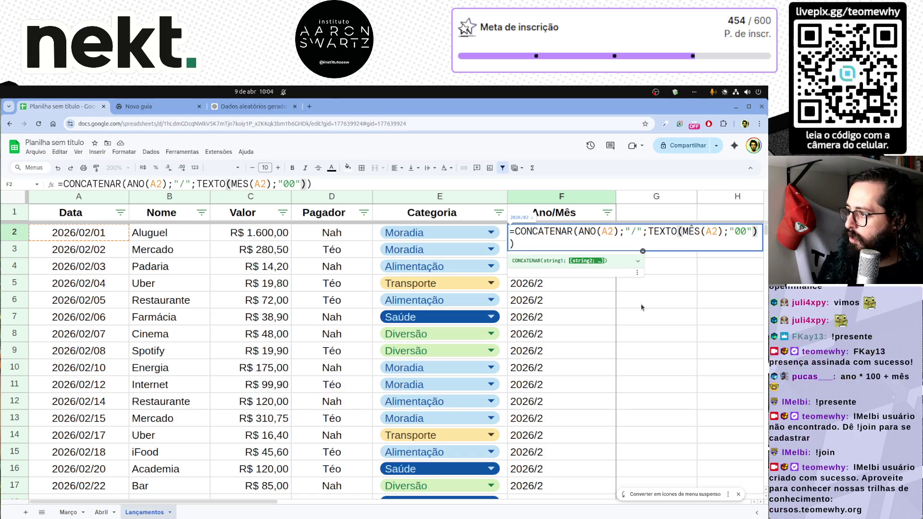
{"action": "key", "text": "Return"}
{"action": "key", "text": "Up"}
{"action": "key", "text": "ctrl+shift+Down"}
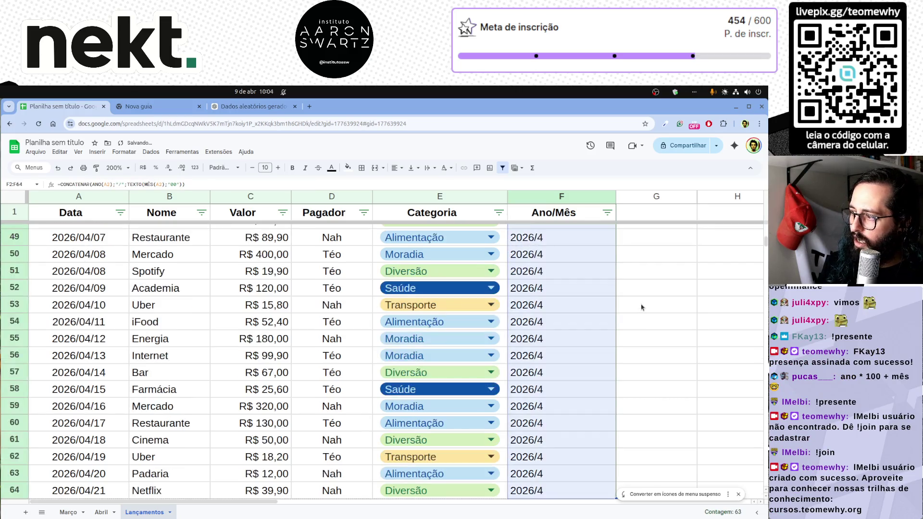
{"action": "key", "text": "ctrl+Return"}
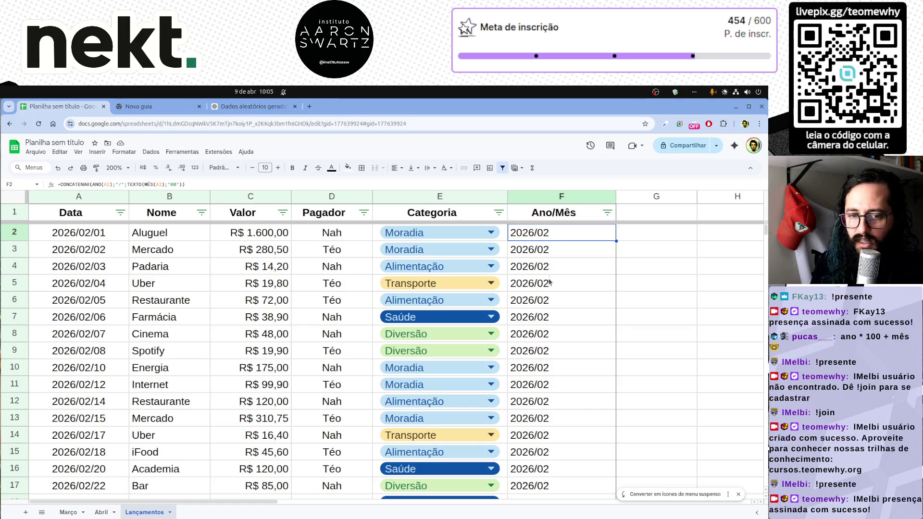
Review the ANO and TEXTO parts of the F2 formula and discard the edits.
{"action": "double_click", "coordinate": [546, 232]}
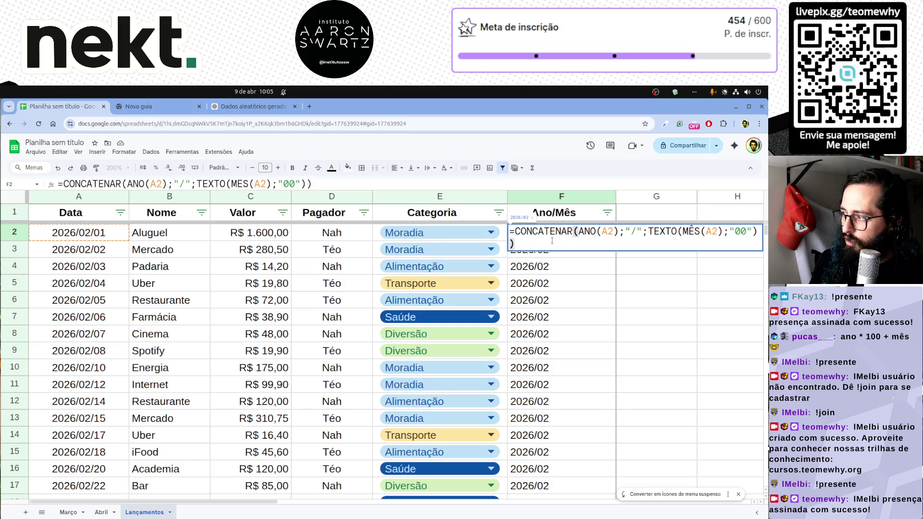
{"action": "double_click", "coordinate": [532, 231]}
{"action": "left_click_drag", "start_coordinate": [577, 231], "coordinate": [754, 234]}
{"action": "left_click", "coordinate": [631, 231]}
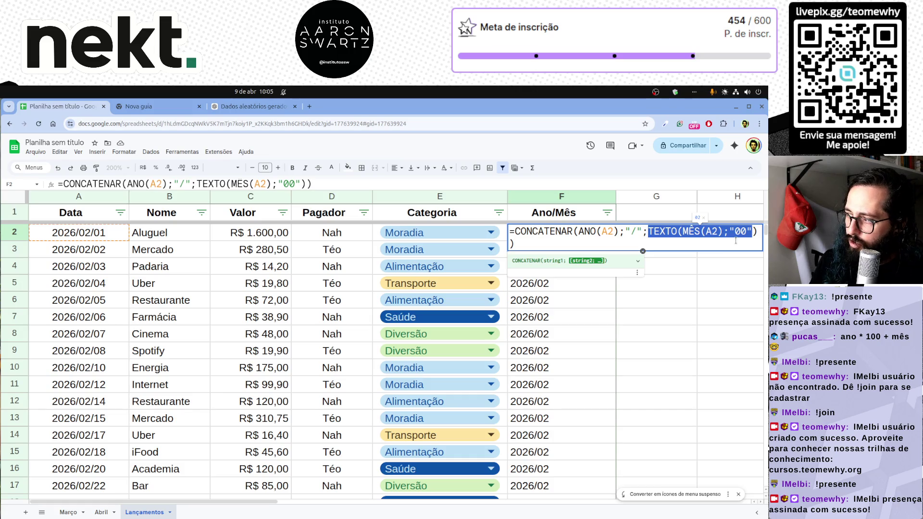
{"action": "left_click", "coordinate": [711, 286]}
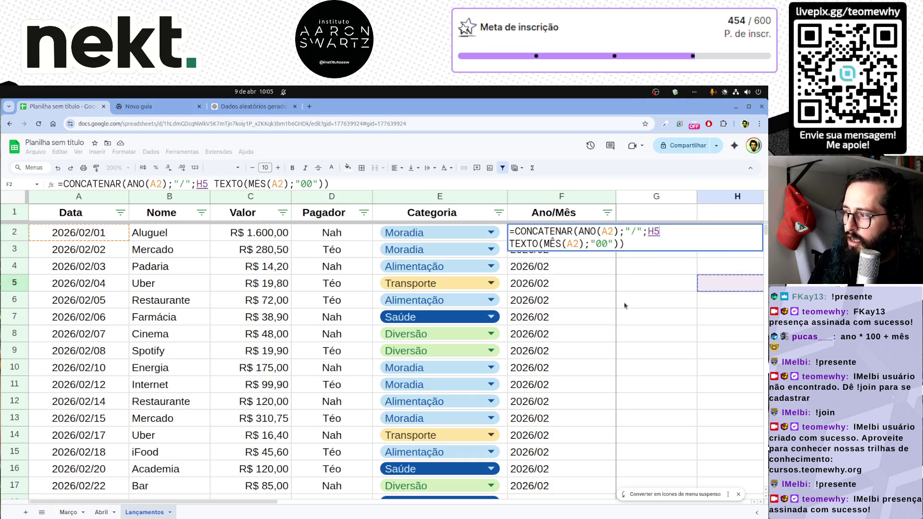
{"action": "key", "text": "Escape"}
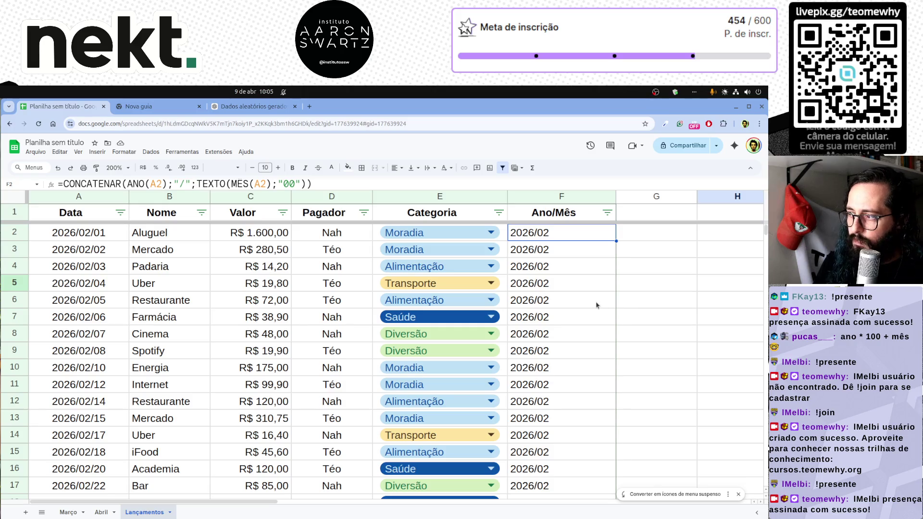
{"action": "scroll", "coordinate": [596, 305], "scroll_direction": "down", "scroll_amount": 8}
{"action": "scroll", "coordinate": [597, 305], "scroll_direction": "down", "scroll_amount": 6}
{"action": "scroll", "coordinate": [596, 305], "scroll_direction": "down", "scroll_amount": 8}
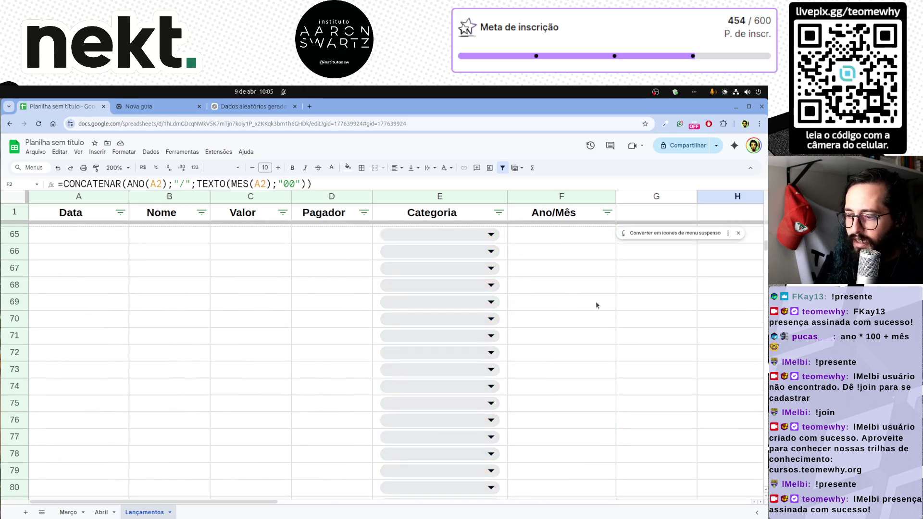
{"action": "scroll", "coordinate": [596, 305], "scroll_direction": "up", "scroll_amount": 4}
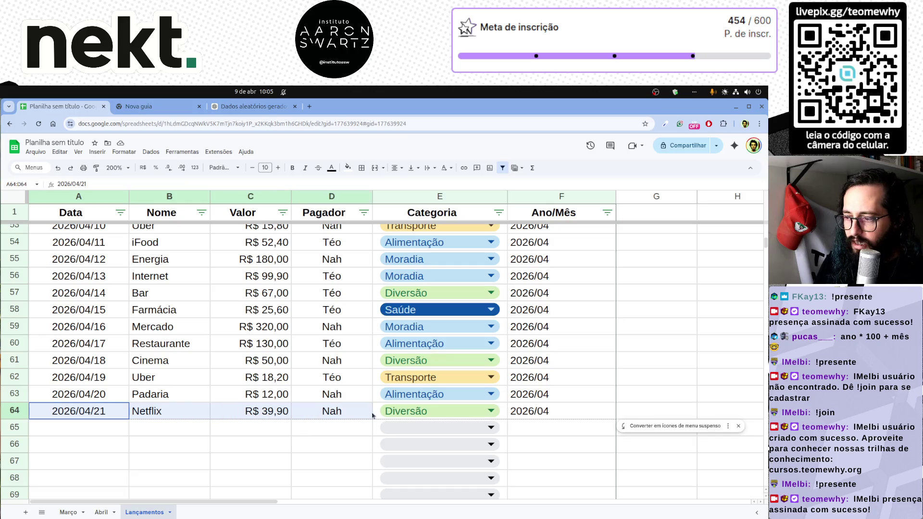
Copy the Netflix entry A64:E64 into row 65 and rename it Boardgame.
{"action": "left_click_drag", "start_coordinate": [65, 413], "coordinate": [447, 413]}
{"action": "key", "text": "ctrl+c"}
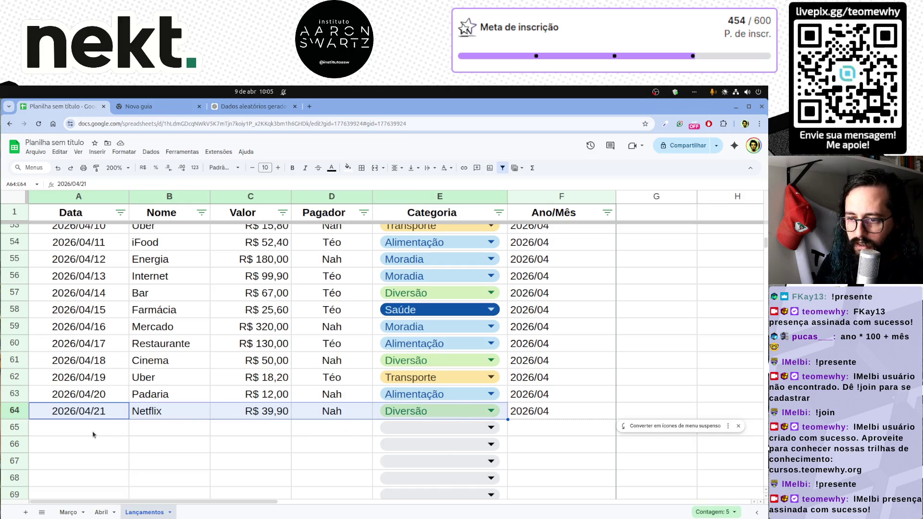
{"action": "left_click", "coordinate": [94, 428]}
{"action": "key", "text": "ctrl+v"}
{"action": "left_click", "coordinate": [166, 429]}
{"action": "double_click", "coordinate": [166, 431]}
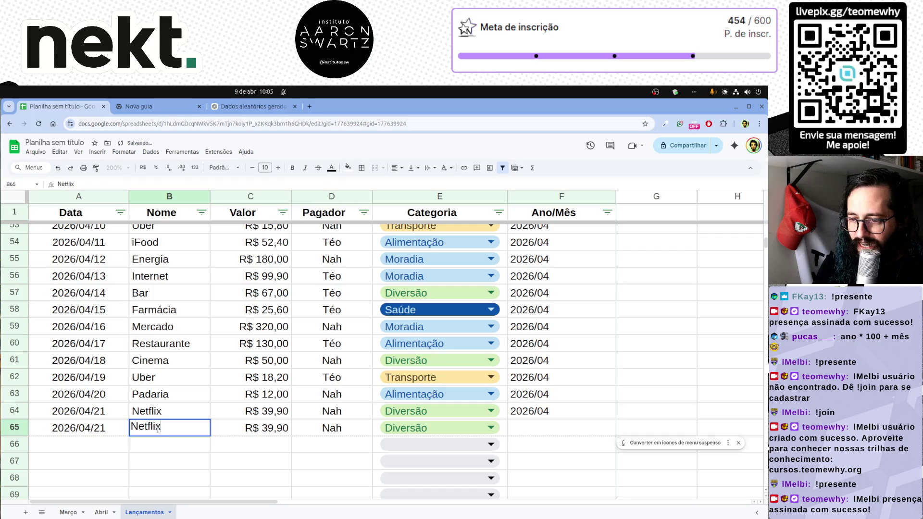
{"action": "type", "text": "gAMES"}
{"action": "key", "text": "BackSpace"}
{"action": "key", "text": "BackSpace"}
{"action": "key", "text": "BackSpace"}
{"action": "key", "text": "BackSpace"}
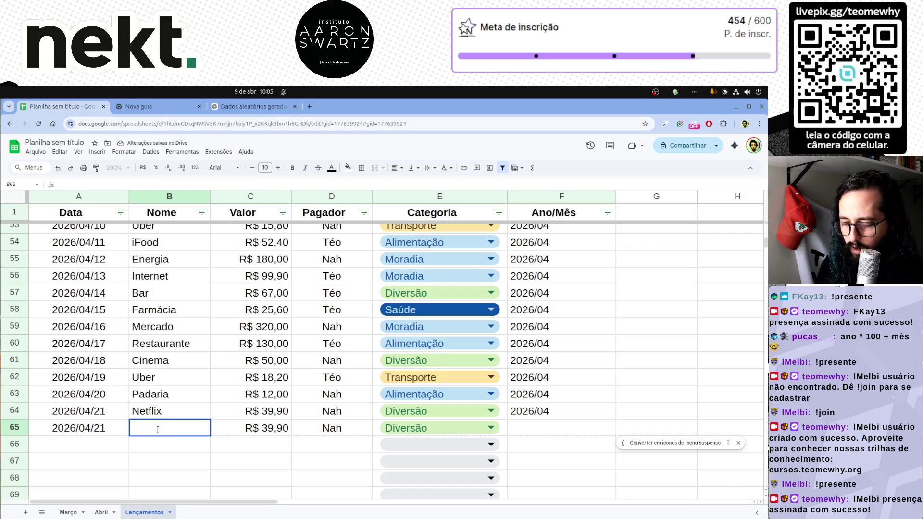
{"action": "type", "text": "Boardgame"}
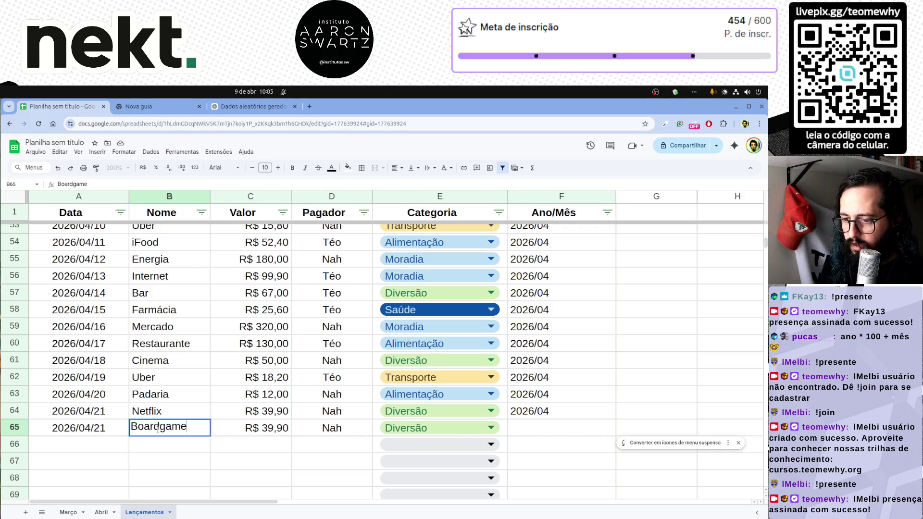
{"action": "key", "text": "Tab"}
Copy the Ano/Mês formula from F64 into F65 so it shows 2026/04.
{"action": "key", "text": "Tab"}
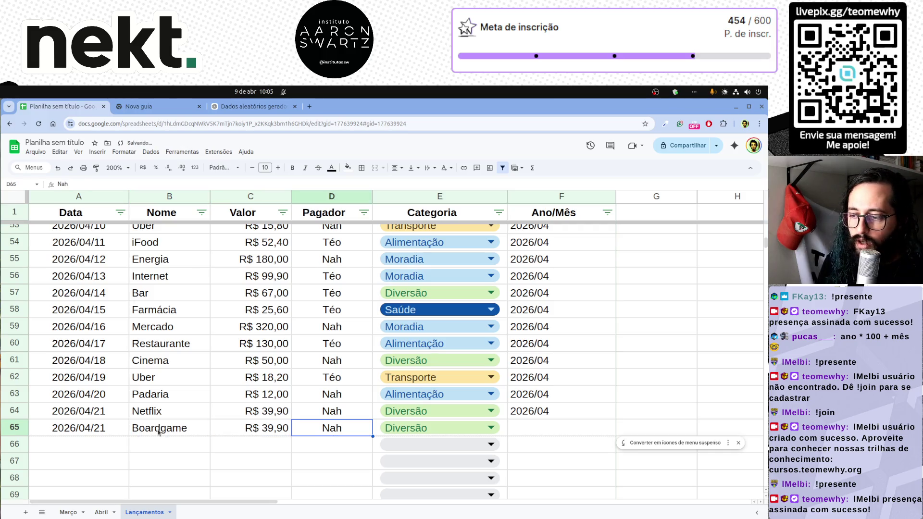
{"action": "key", "text": "Tab"}
{"action": "key", "text": "Tab"}
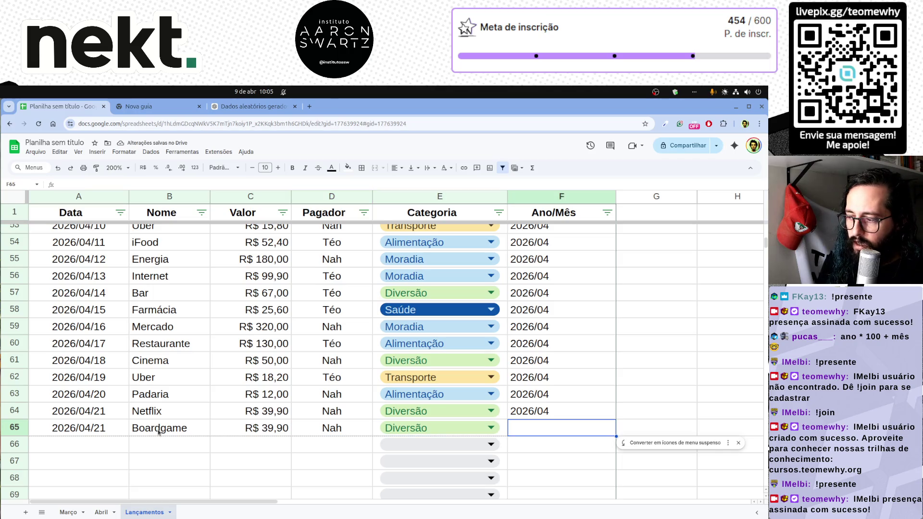
{"action": "key", "text": "Left"}
{"action": "key", "text": "Right"}
{"action": "key", "text": "Up"}
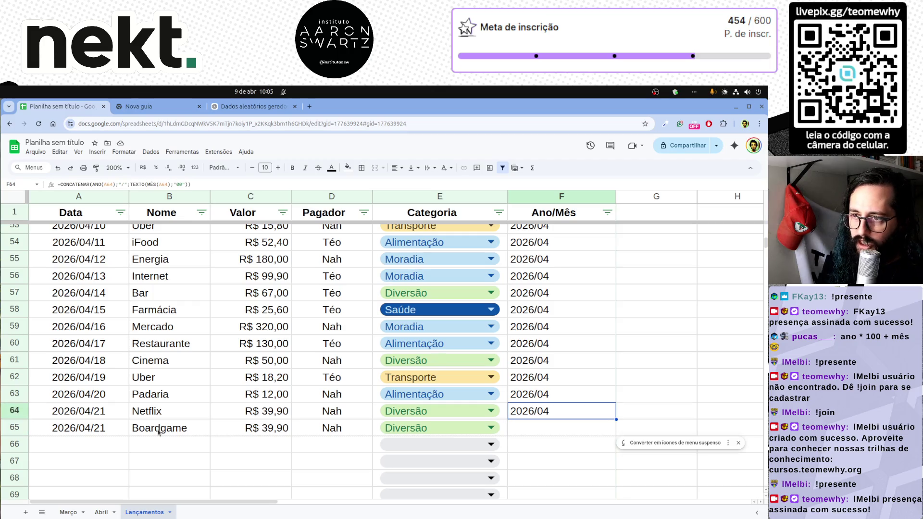
{"action": "key", "text": "ctrl+c"}
{"action": "key", "text": "Down"}
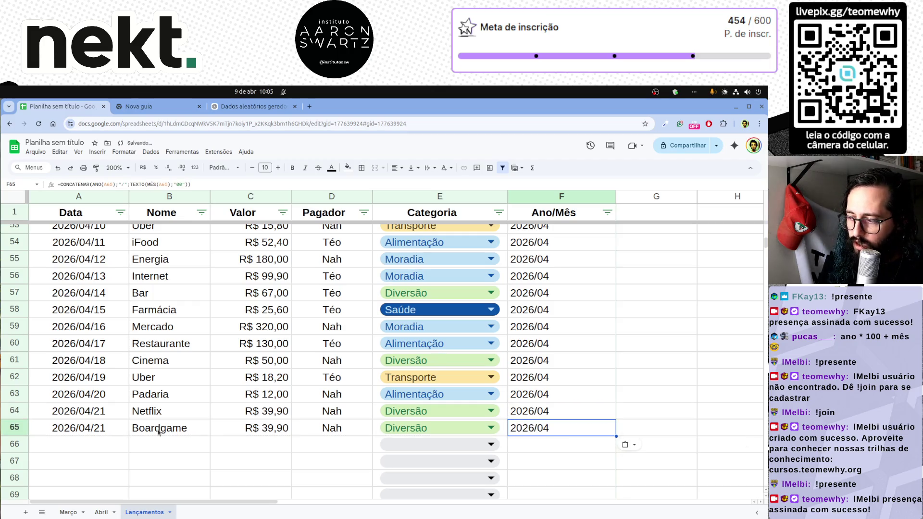
{"action": "key", "text": "ctrl+v"}
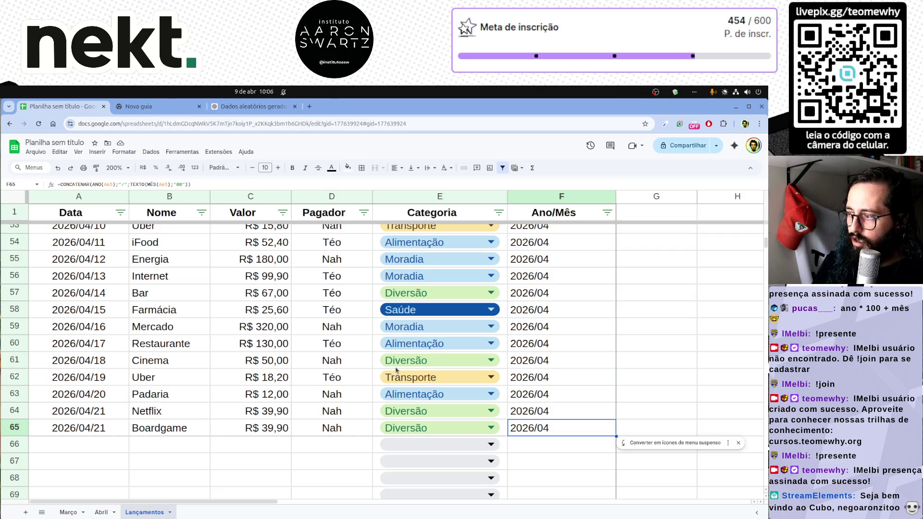
{"action": "scroll", "coordinate": [558, 291], "scroll_direction": "up", "scroll_amount": 10}
{"action": "scroll", "coordinate": [558, 291], "scroll_direction": "up", "scroll_amount": 5}
Wrap F2 as =SE(A2="";"";CONCATENAR(...)) so it returns blank for an empty date.
{"action": "left_click", "coordinate": [552, 233]}
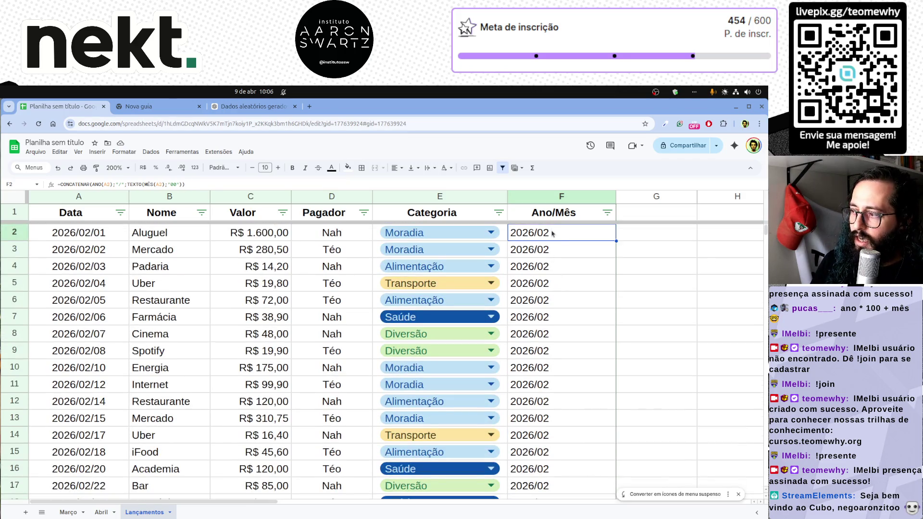
{"action": "double_click", "coordinate": [559, 237]}
{"action": "key", "text": "Home"}
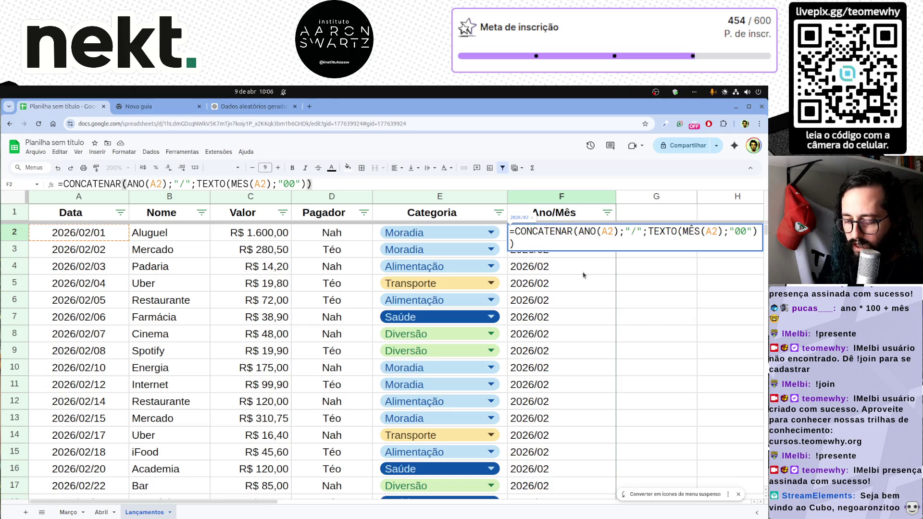
{"action": "type", "text": "SE"}
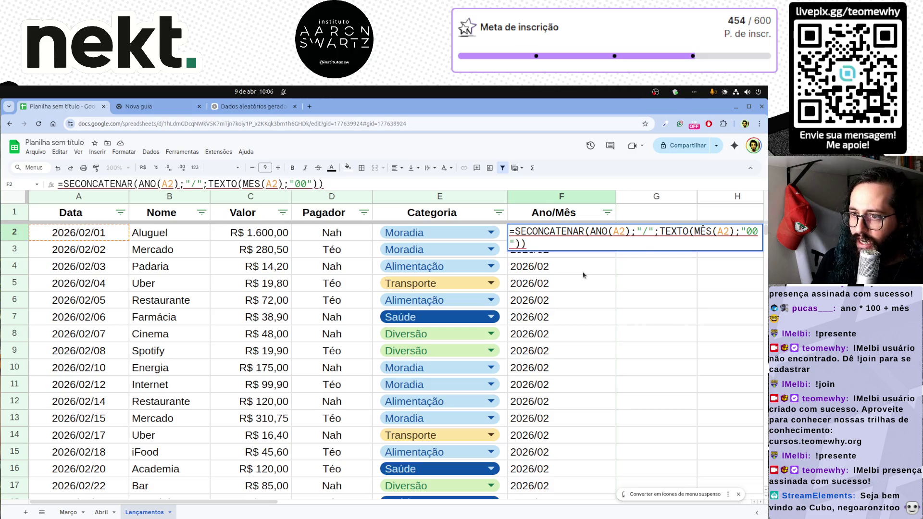
{"action": "type", "text": "("}
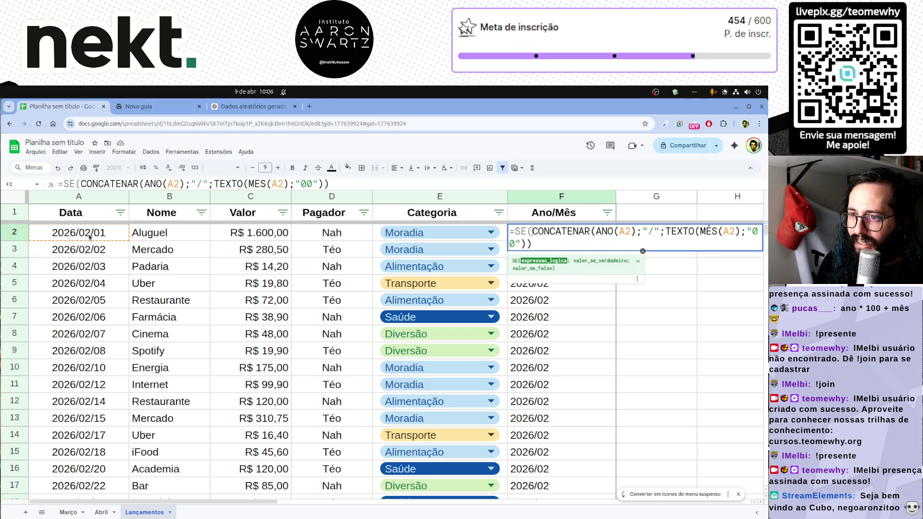
{"action": "left_click", "coordinate": [89, 236]}
{"action": "type", "text": "=\"\";\"\""}
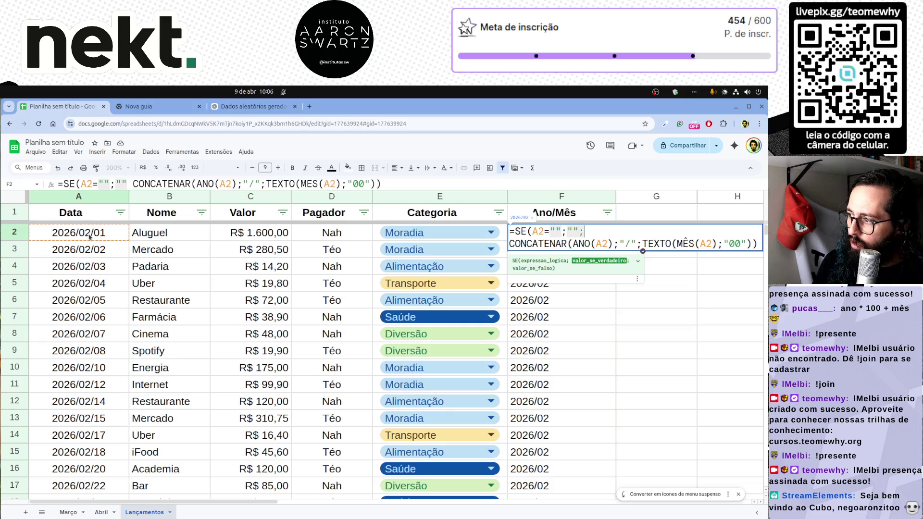
{"action": "type", "text": ";"}
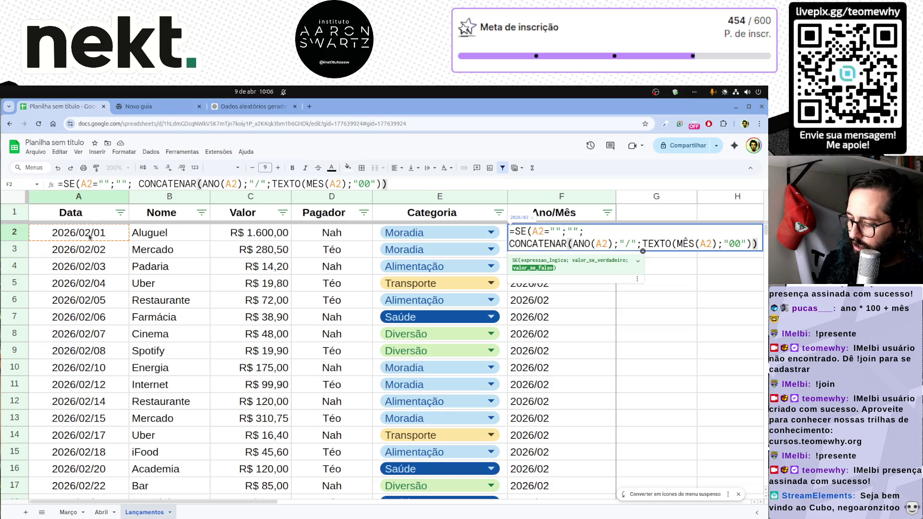
{"action": "type", "text": ")"}
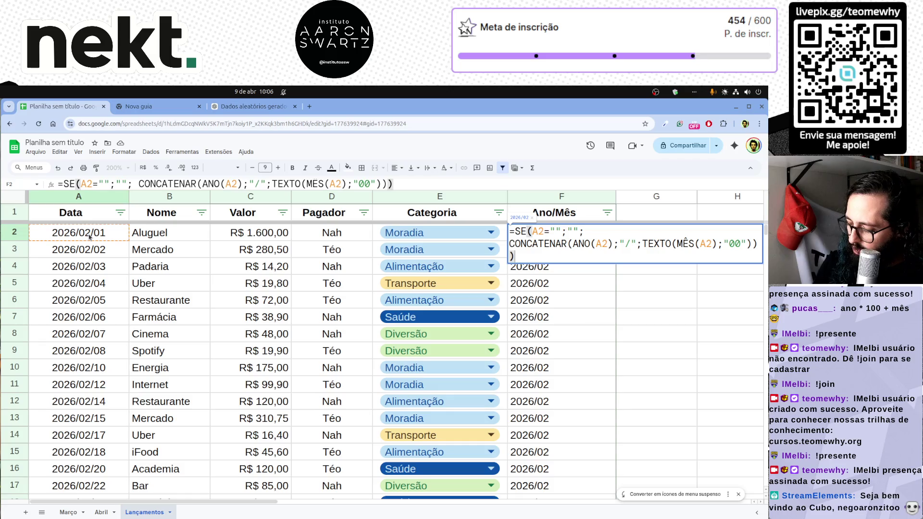
{"action": "key", "text": "Return"}
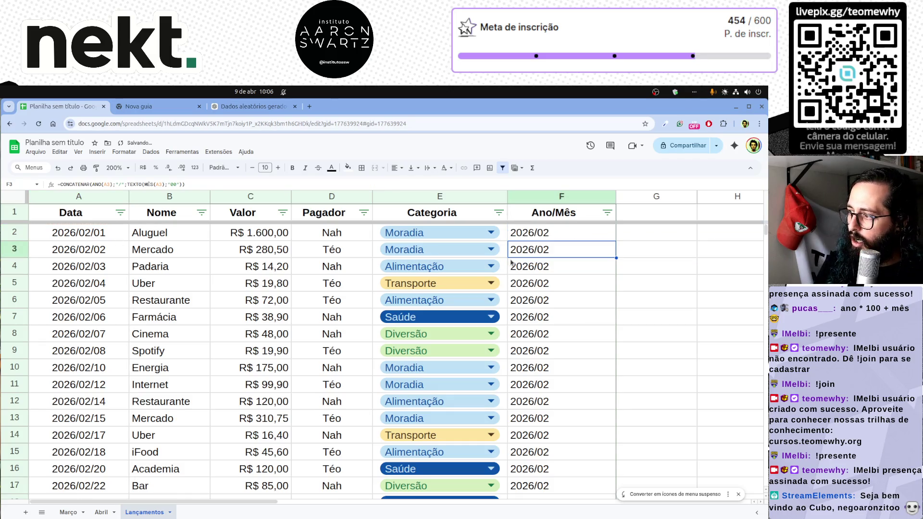
{"action": "double_click", "coordinate": [552, 235]}
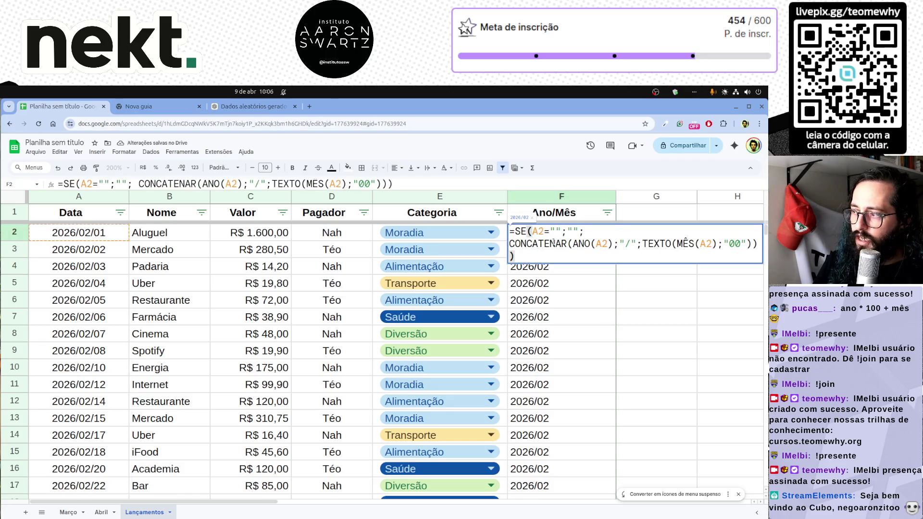
{"action": "key", "text": "Escape"}
{"action": "left_click", "coordinate": [114, 235]}
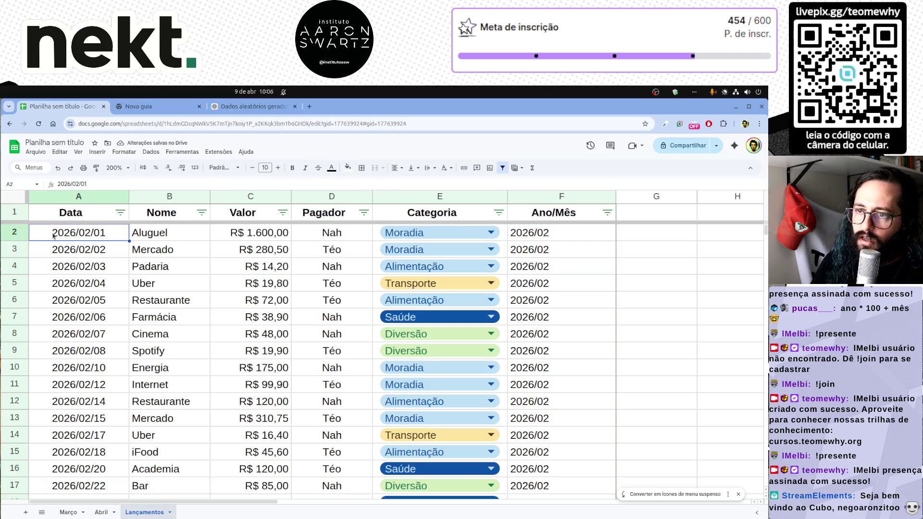
Fill the blank-check Ano/Mês formula from F2 down to F999 with Ctrl+D.
{"action": "left_click", "coordinate": [562, 237]}
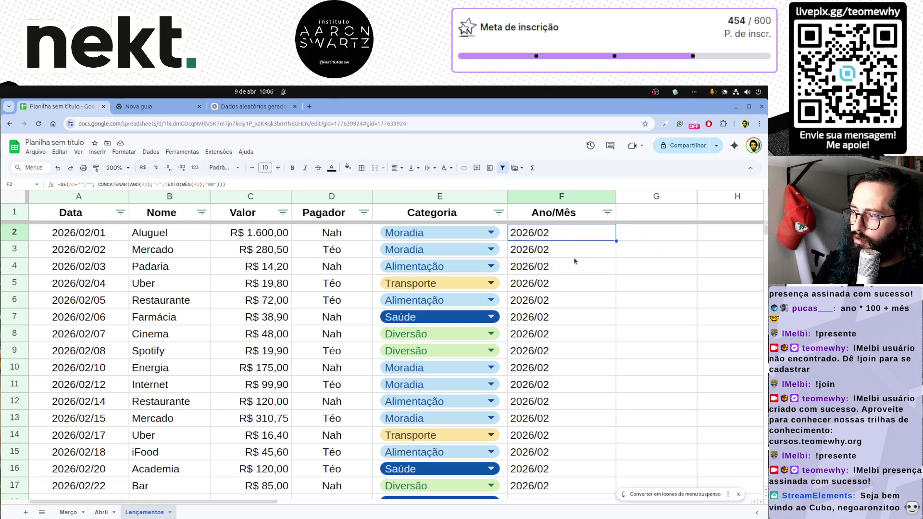
{"action": "double_click", "coordinate": [562, 234]}
{"action": "key", "text": "Escape"}
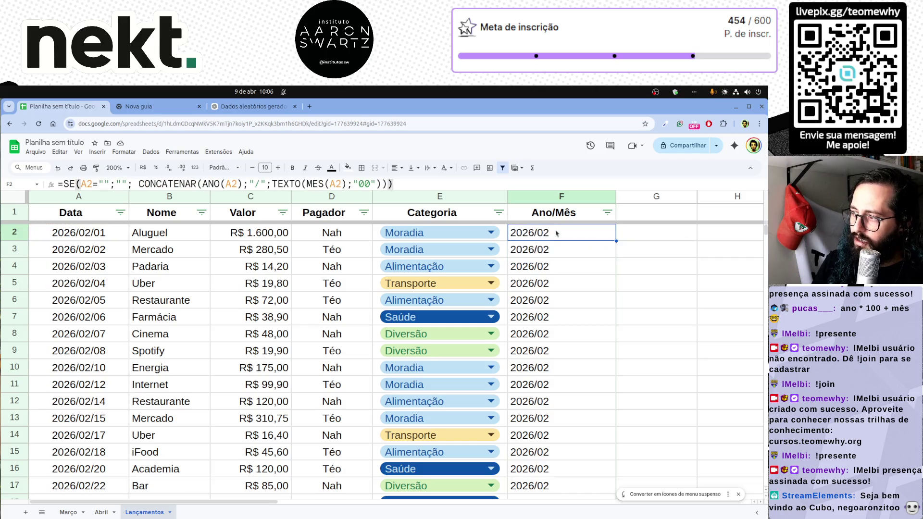
{"action": "key", "text": "ctrl+shift+Down"}
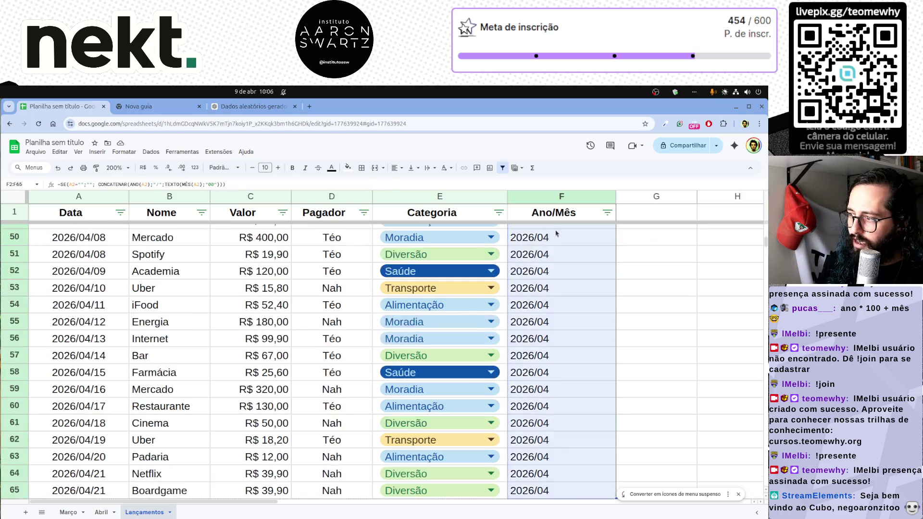
{"action": "key", "text": "ctrl+d"}
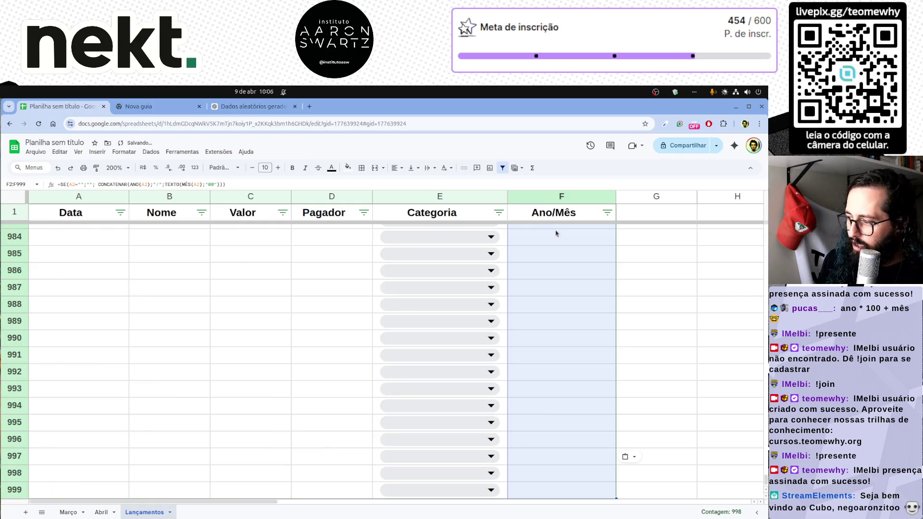
Spot-check the copied formulas in bottom rows such as 997, 991 and 986.
{"action": "left_click", "coordinate": [561, 343]}
{"action": "scroll", "coordinate": [566, 375], "scroll_direction": "down", "scroll_amount": 1}
{"action": "left_click", "coordinate": [567, 467]}
{"action": "left_click", "coordinate": [563, 443]}
{"action": "key", "text": "F2"}
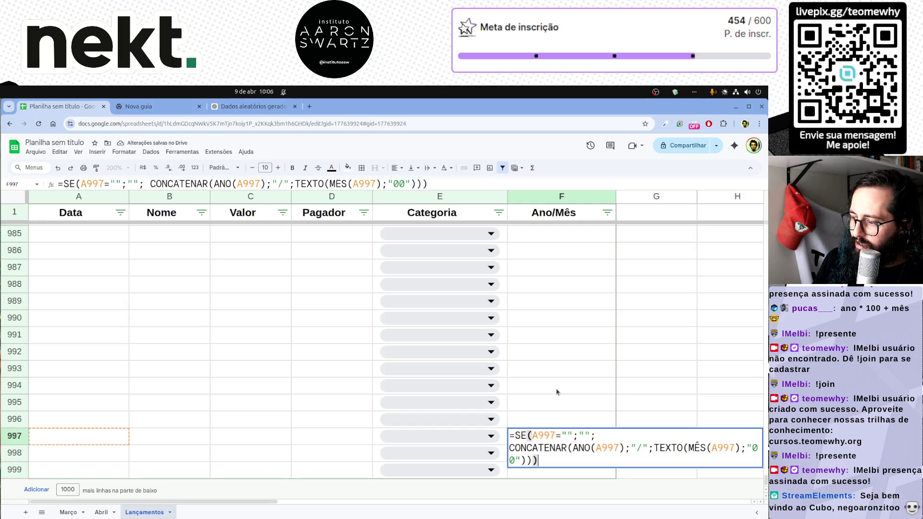
{"action": "left_click", "coordinate": [557, 388]}
{"action": "key", "text": "F2"}
{"action": "left_click", "coordinate": [562, 335]}
{"action": "key", "text": "F2"}
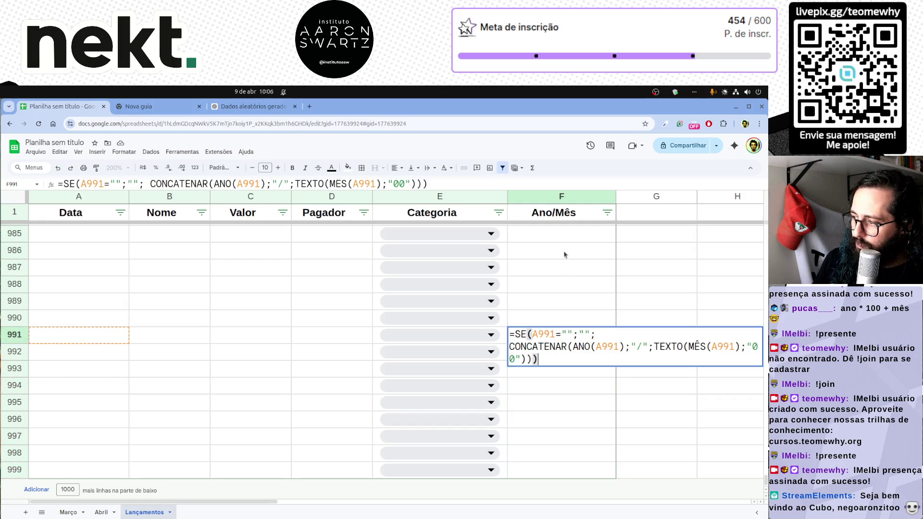
{"action": "left_click", "coordinate": [566, 253]}
{"action": "key", "text": "F2"}
{"action": "left_click", "coordinate": [572, 234]}
Jump between the top and bottom of the data, ending at the first empty row below the entries.
{"action": "key", "text": "ctrl+Up"}
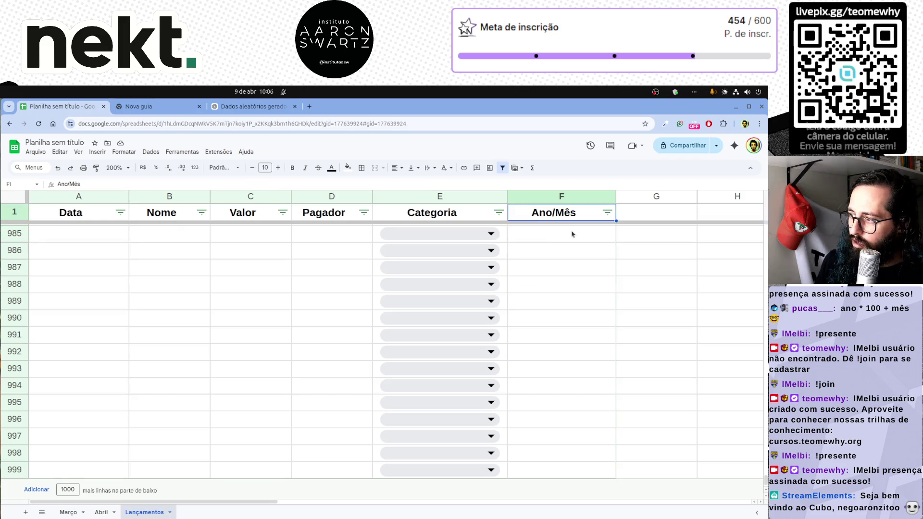
{"action": "key", "text": "Down"}
{"action": "key", "text": "ctrl+Down"}
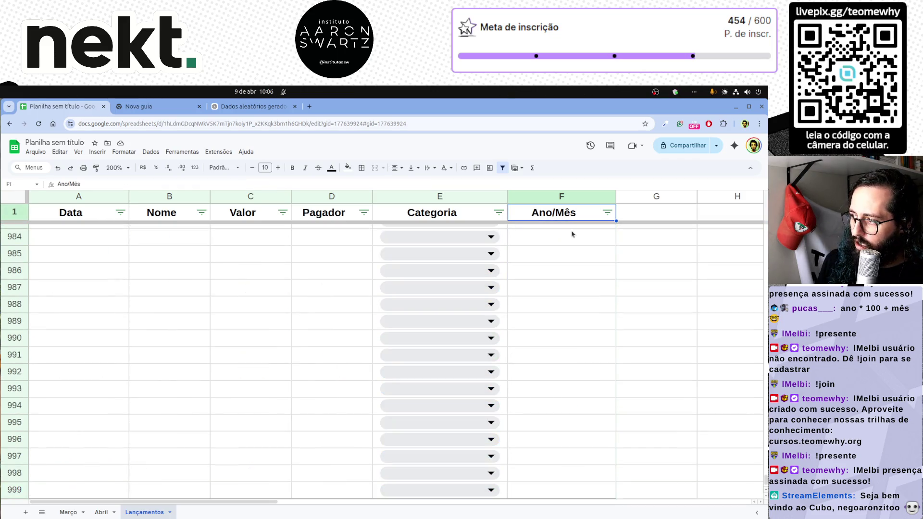
{"action": "key", "text": "Up"}
{"action": "key", "text": "Up"}
{"action": "key", "text": "ctrl+Up"}
{"action": "key", "text": "Down"}
{"action": "key", "text": "Down"}
{"action": "key", "text": "Down"}
{"action": "key", "text": "Down"}
{"action": "key", "text": "Down"}
{"action": "key", "text": "Down"}
{"action": "key", "text": "Down"}
{"action": "key", "text": "Down"}
{"action": "key", "text": "Down"}
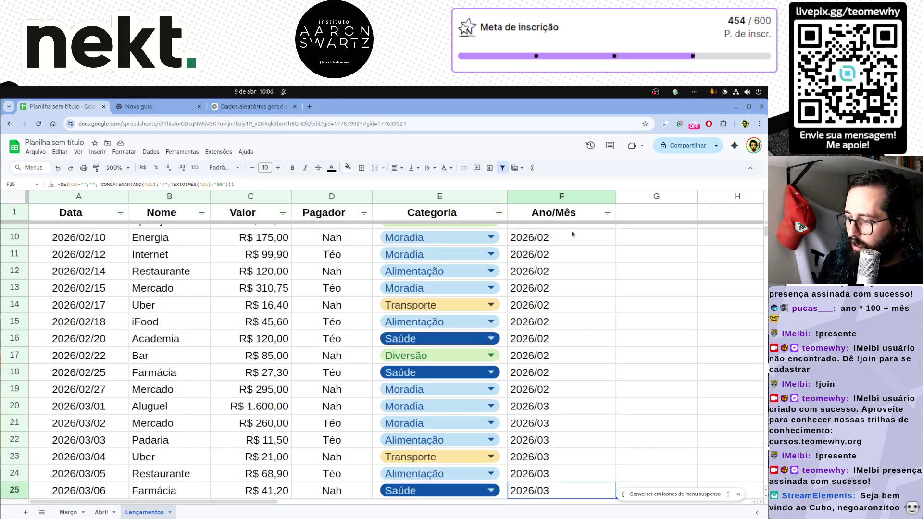
{"action": "key", "text": "Home"}
{"action": "key", "text": "Down"}
{"action": "key", "text": "Down"}
{"action": "key", "text": "Down"}
{"action": "key", "text": "Down"}
{"action": "key", "text": "Down"}
{"action": "key", "text": "ctrl+Down"}
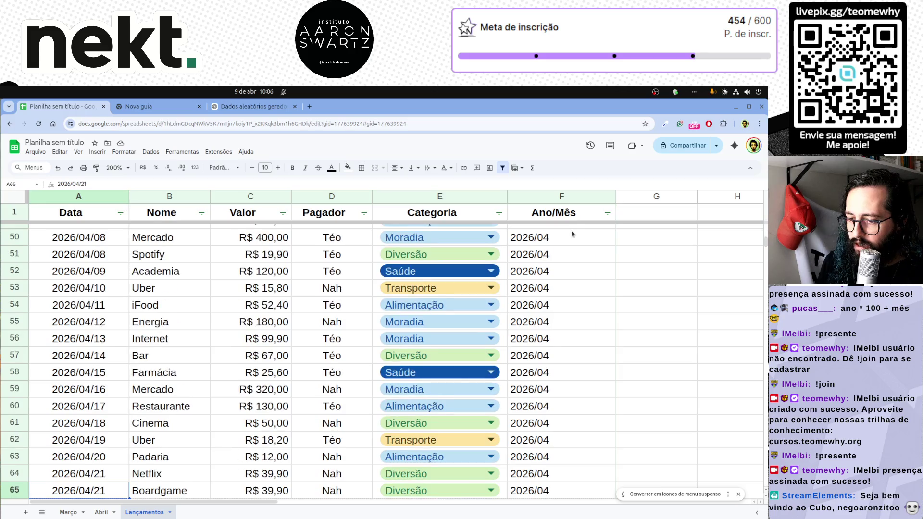
{"action": "key", "text": "Down"}
Copy the Boardgame entry in row 65 (A:E) into a new row 66.
{"action": "key", "text": "Up"}
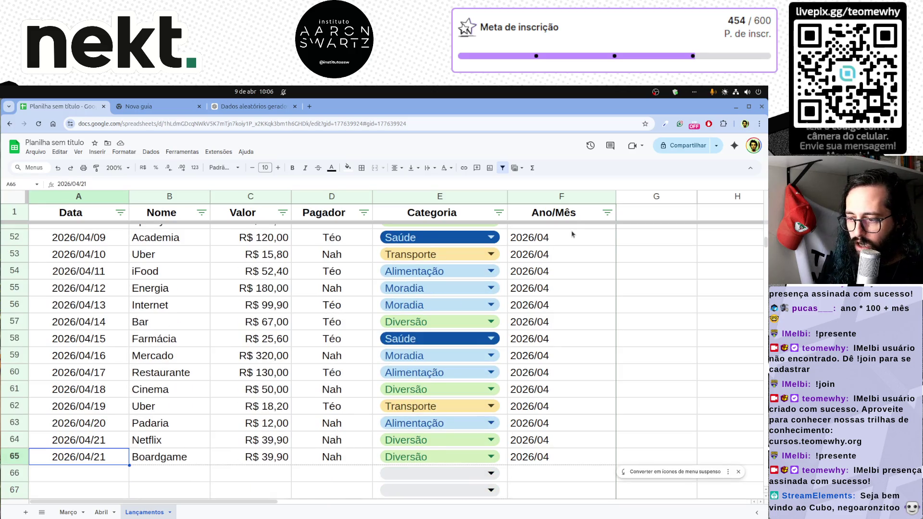
{"action": "key", "text": "ctrl+shift+Right"}
{"action": "key", "text": "shift+Left"}
{"action": "key", "text": "shift+Left"}
{"action": "key", "text": "shift+Right"}
{"action": "key", "text": "ctrl+c"}
{"action": "key", "text": "Down"}
{"action": "key", "text": "ctrl+v"}
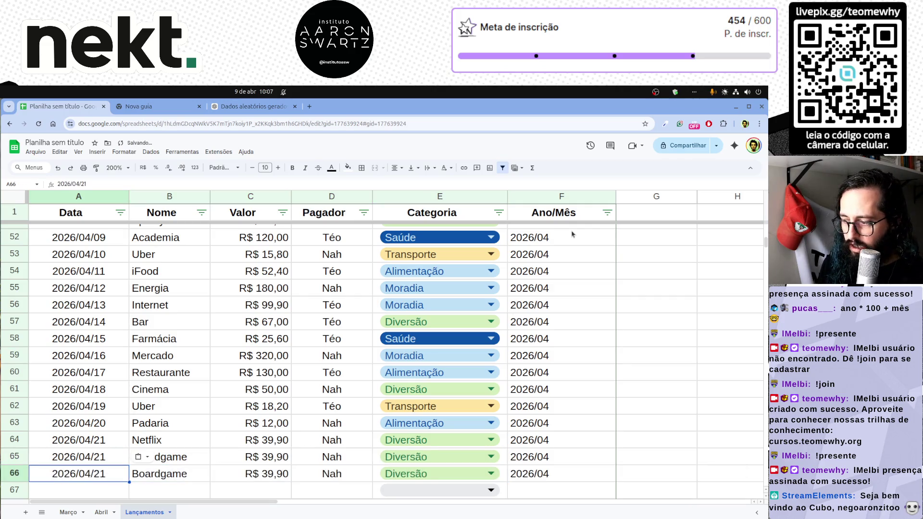
Set the first Boardgame to R$ 100,00 and the second to R$ 200,00 paid by Téo.
{"action": "key", "text": "Right"}
{"action": "key", "text": "Right"}
{"action": "key", "text": "Right"}
{"action": "key", "text": "Left"}
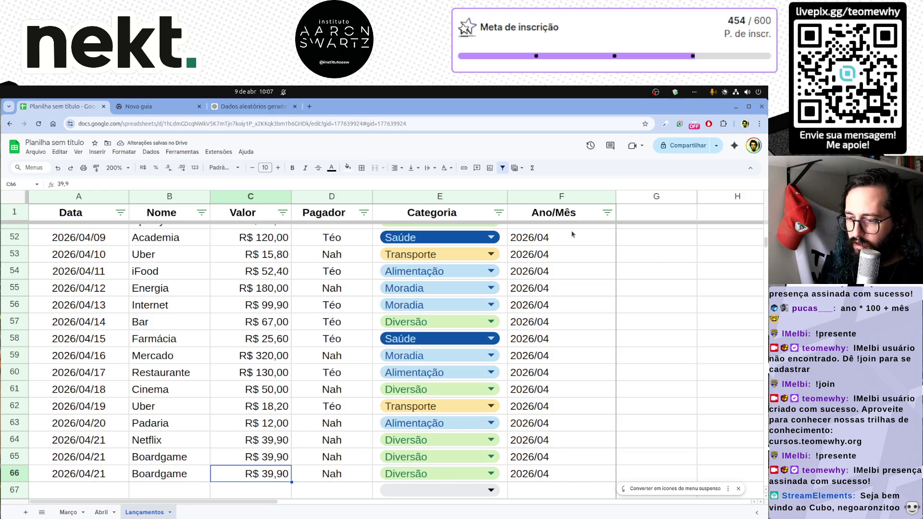
{"action": "key", "text": "Up"}
{"action": "type", "text": "100"}
{"action": "key", "text": "Return"}
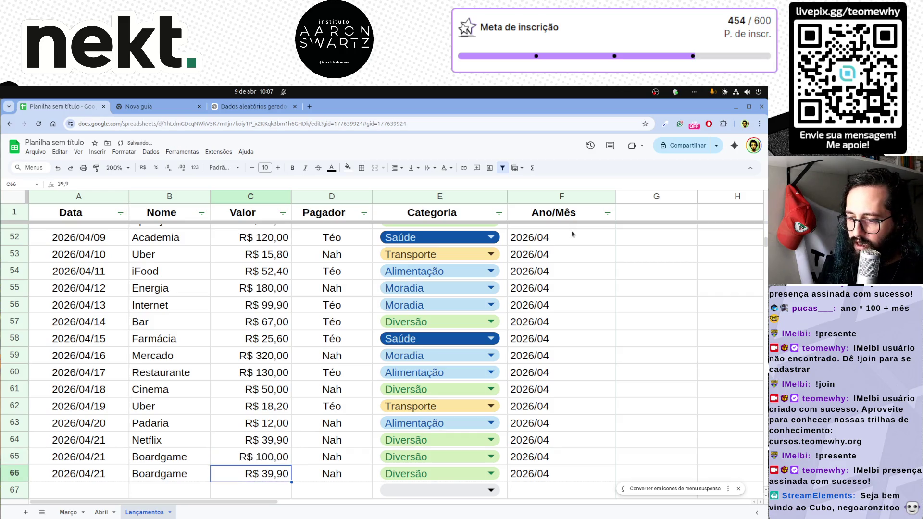
{"action": "key", "text": "Left"}
{"action": "key", "text": "Right"}
{"action": "key", "text": "Right"}
{"action": "type", "text": "t"}
{"action": "key", "text": "BackSpace"}
{"action": "key", "text": "BackSpace"}
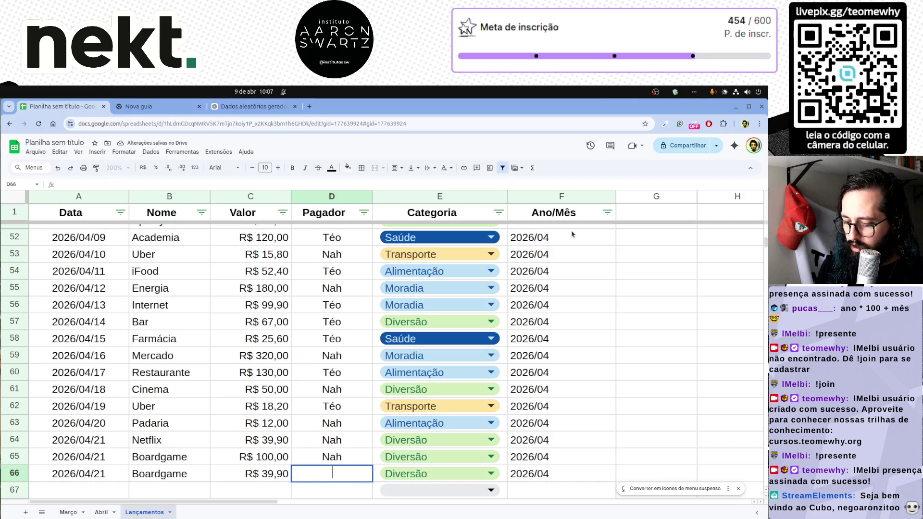
{"action": "key", "text": "Left"}
{"action": "key", "text": "Left"}
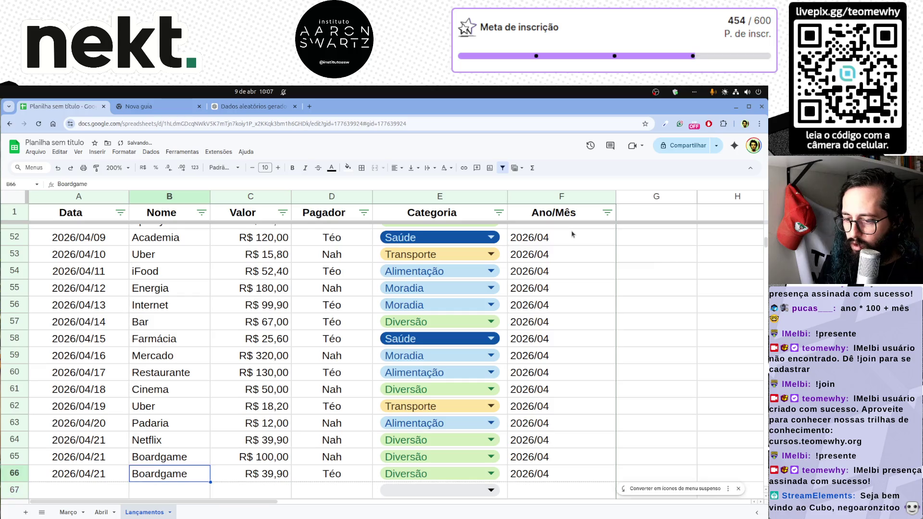
{"action": "key", "text": "Right"}
{"action": "type", "text": "200"}
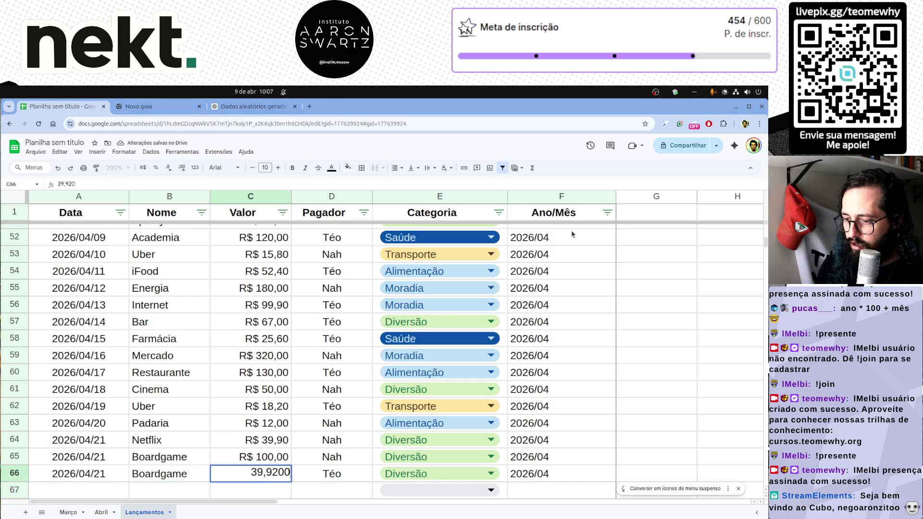
{"action": "key", "text": "ctrl+a"}
{"action": "type", "text": "20"}
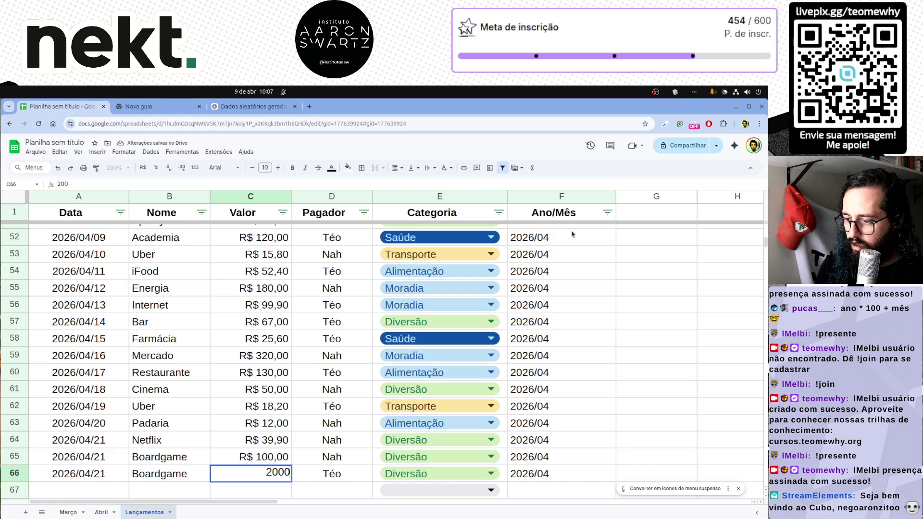
{"action": "key", "text": "Return"}
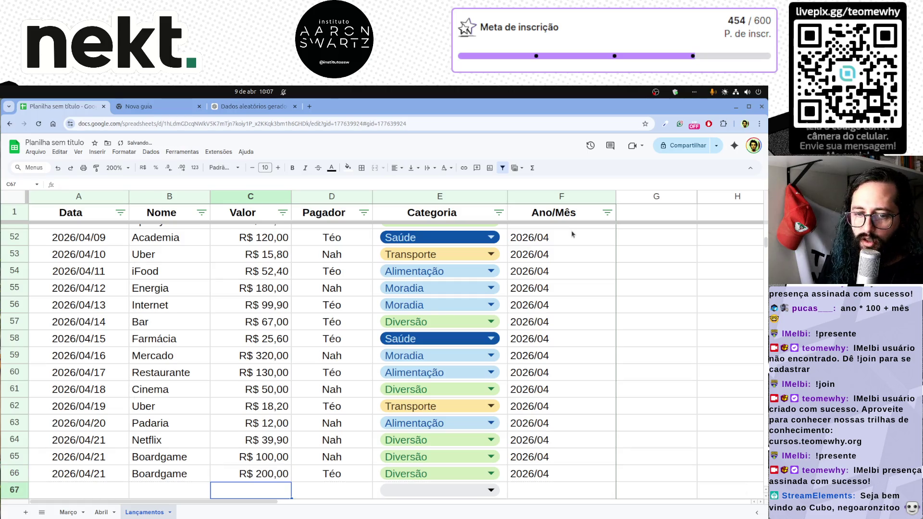
{"action": "scroll", "coordinate": [264, 414], "scroll_direction": "down", "scroll_amount": 4}
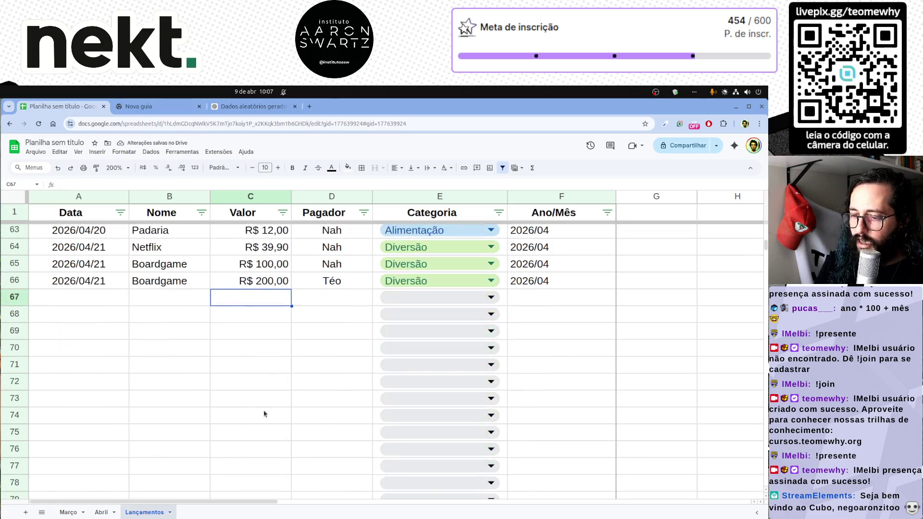
Test a pasted date in row 67 to check Ano/Mês, remove it, and widen the Pagador column.
{"action": "left_click", "coordinate": [100, 312]}
{"action": "left_click", "coordinate": [98, 282]}
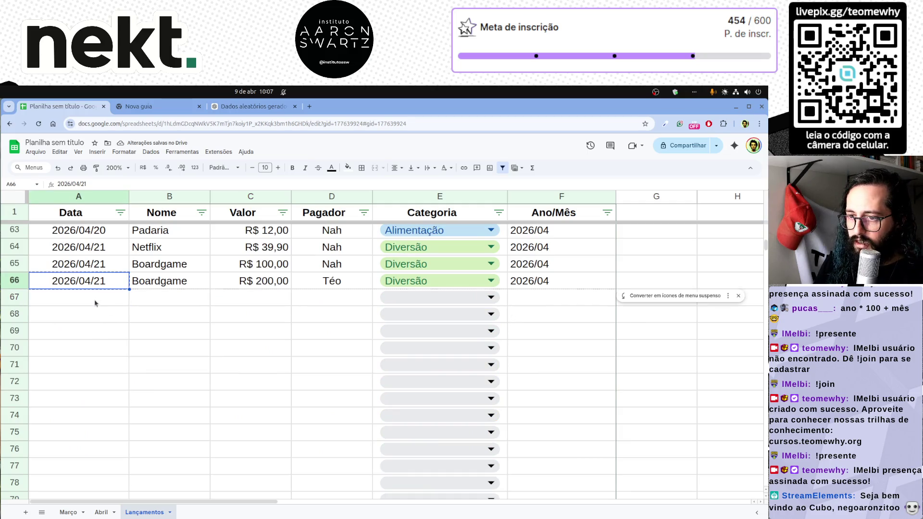
{"action": "key", "text": "ctrl+c"}
{"action": "left_click", "coordinate": [95, 303]}
{"action": "key", "text": "ctrl+v"}
{"action": "key", "text": "Right"}
{"action": "key", "text": "Right"}
{"action": "key", "text": "Right"}
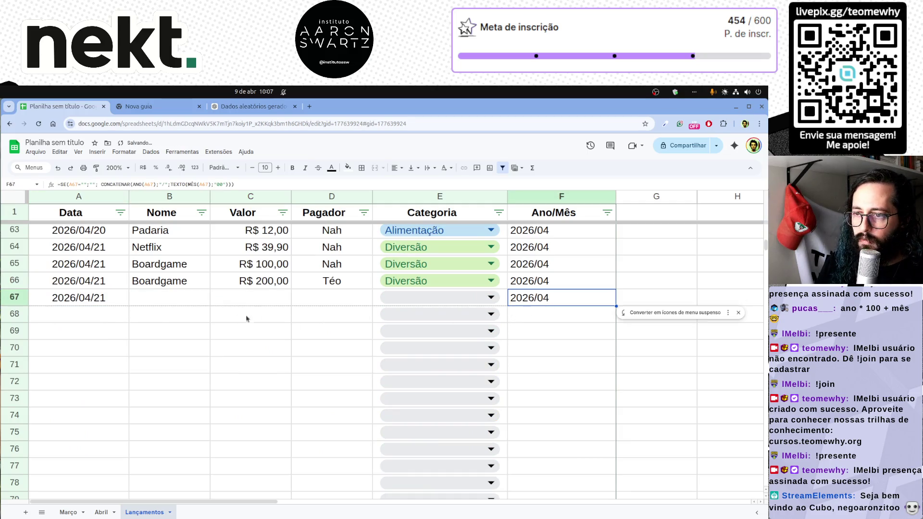
{"action": "left_click", "coordinate": [87, 302]}
{"action": "key", "text": "Delete"}
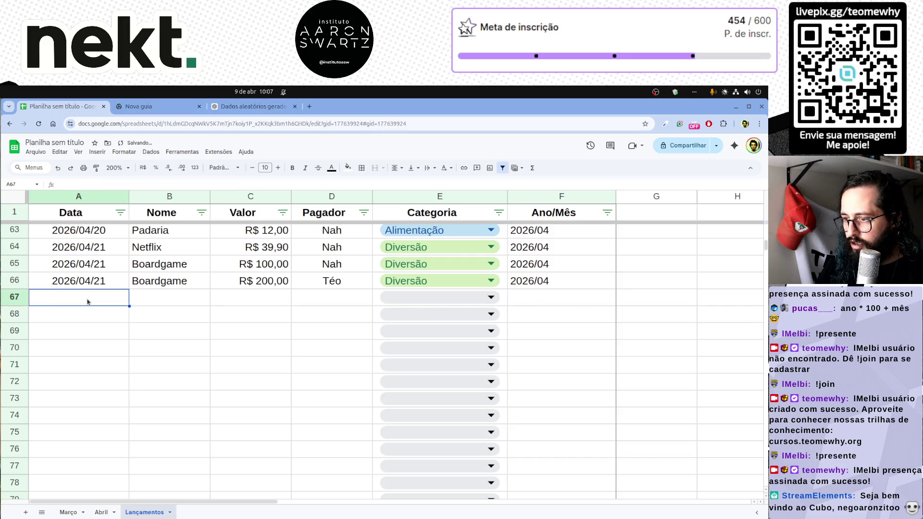
{"action": "scroll", "coordinate": [282, 361], "scroll_direction": "up", "scroll_amount": 3}
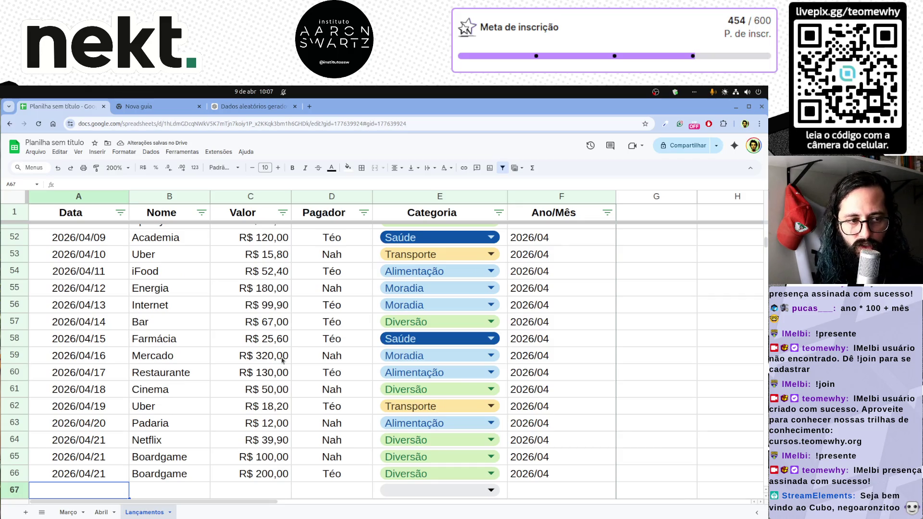
{"action": "scroll", "coordinate": [284, 360], "scroll_direction": "up", "scroll_amount": 3}
{"action": "scroll", "coordinate": [291, 358], "scroll_direction": "up", "scroll_amount": 10}
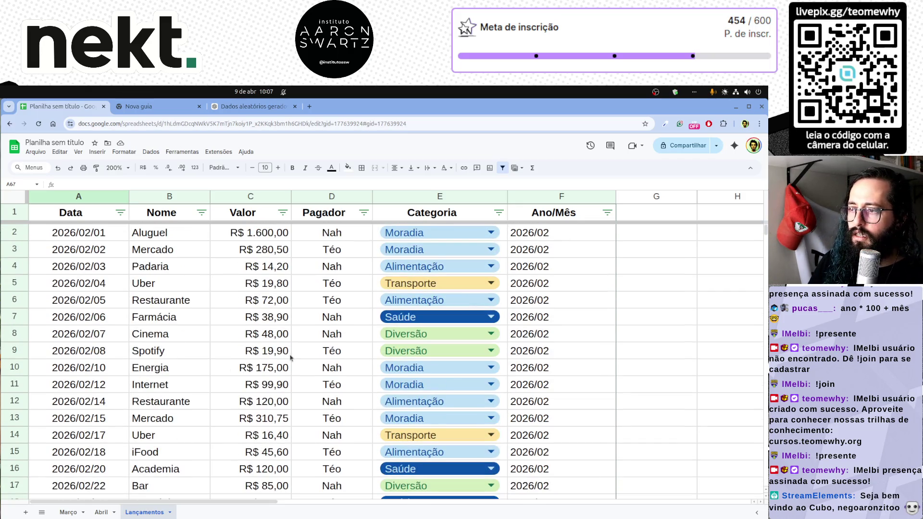
{"action": "left_click_drag", "start_coordinate": [372, 197], "coordinate": [384, 197]}
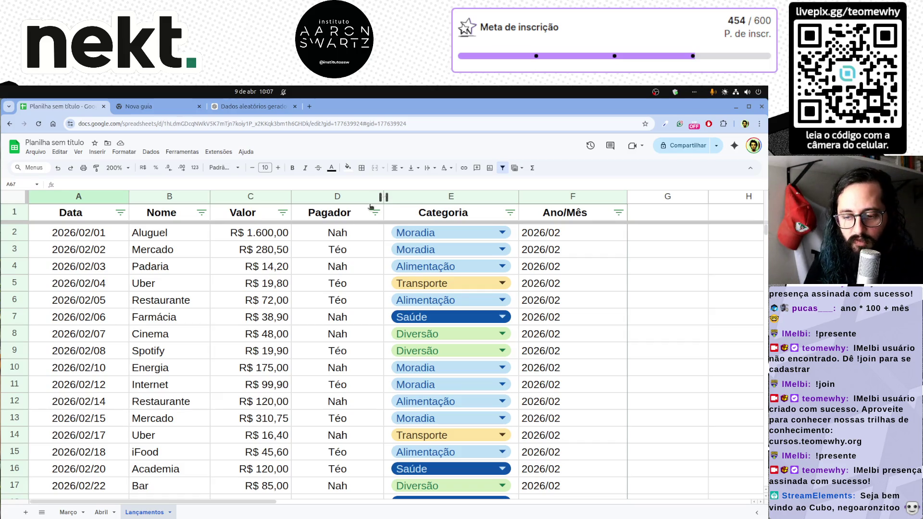
{"action": "left_click", "coordinate": [100, 512]}
{"action": "mouse_move", "coordinate": [277, 429]}
{"action": "left_mouse_down"}
{"action": "mouse_move", "coordinate": [69, 382]}
{"action": "mouse_move", "coordinate": [38, 352]}
{"action": "left_mouse_up"}
{"action": "left_click_drag", "start_coordinate": [231, 398], "coordinate": [313, 398]}
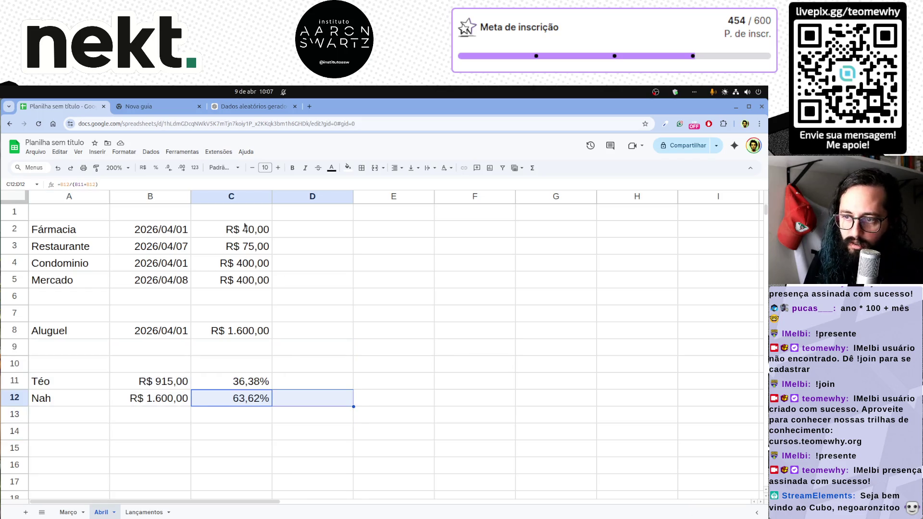
{"action": "left_click", "coordinate": [144, 512]}
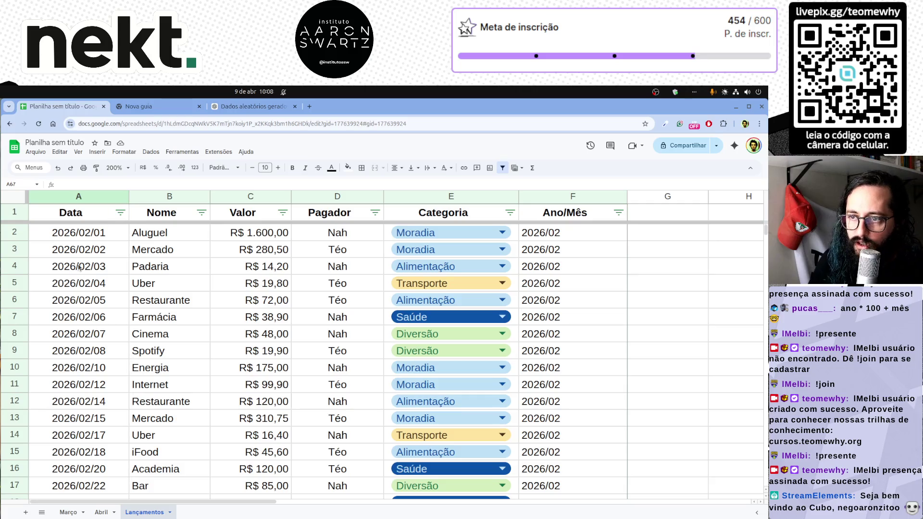
{"action": "left_click", "coordinate": [619, 213]}
{"action": "left_click", "coordinate": [553, 376]}
{"action": "left_click", "coordinate": [605, 416]}
{"action": "left_click", "coordinate": [628, 377]}
{"action": "scroll", "coordinate": [628, 378], "scroll_direction": "down", "scroll_amount": 4}
{"action": "scroll", "coordinate": [629, 379], "scroll_direction": "down", "scroll_amount": 4}
{"action": "scroll", "coordinate": [628, 379], "scroll_direction": "up", "scroll_amount": 5}
{"action": "scroll", "coordinate": [628, 378], "scroll_direction": "down", "scroll_amount": 2}
{"action": "scroll", "coordinate": [628, 379], "scroll_direction": "down", "scroll_amount": 4}
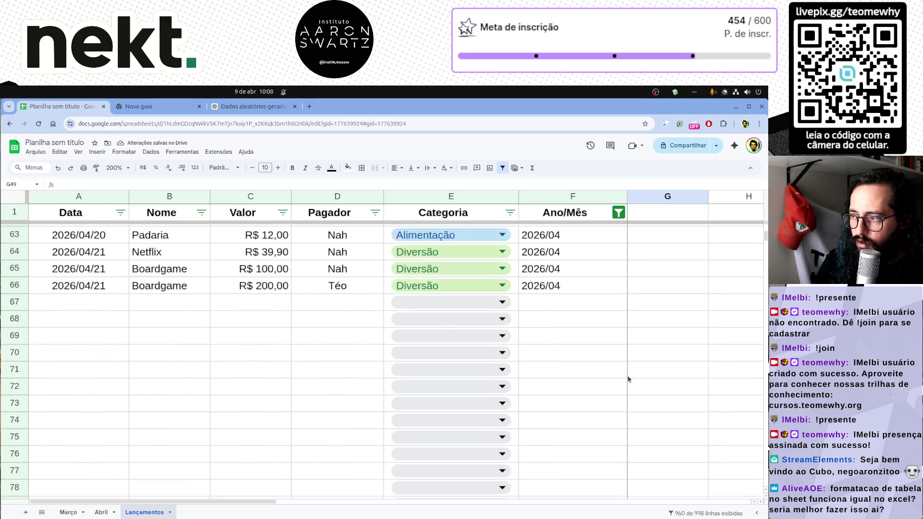
{"action": "scroll", "coordinate": [627, 378], "scroll_direction": "up", "scroll_amount": 5}
{"action": "left_click", "coordinate": [618, 212]}
{"action": "left_click", "coordinate": [543, 377]}
{"action": "left_click", "coordinate": [604, 416]}
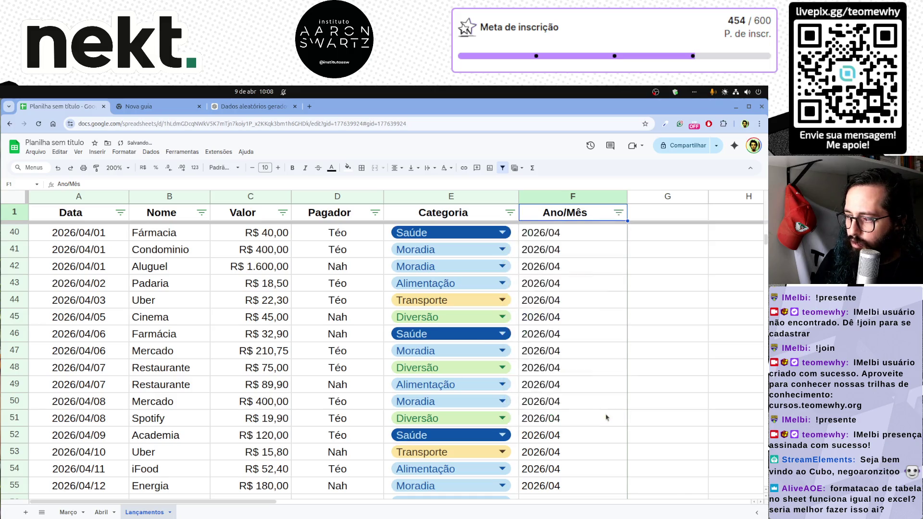
{"action": "scroll", "coordinate": [516, 376], "scroll_direction": "up", "scroll_amount": 3}
{"action": "scroll", "coordinate": [517, 377], "scroll_direction": "up", "scroll_amount": 6}
{"action": "scroll", "coordinate": [517, 377], "scroll_direction": "down", "scroll_amount": 5}
{"action": "scroll", "coordinate": [517, 378], "scroll_direction": "down", "scroll_amount": 5}
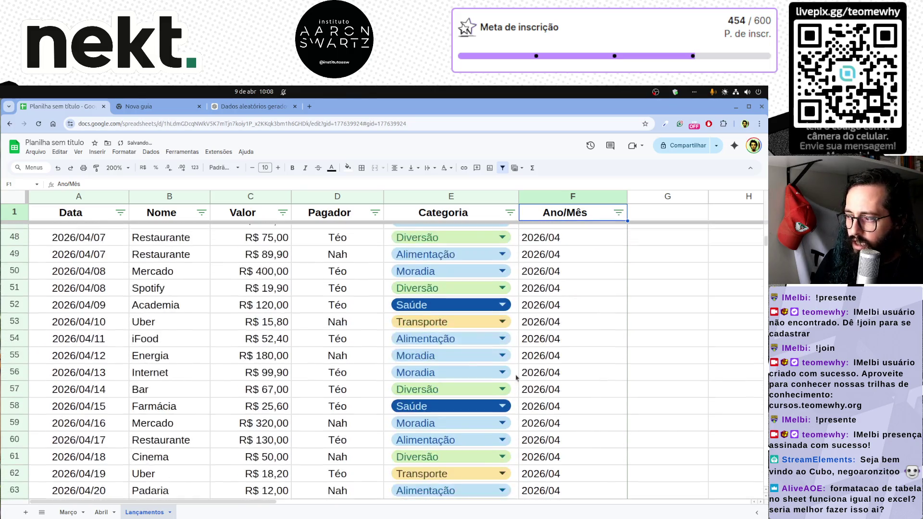
{"action": "scroll", "coordinate": [516, 377], "scroll_direction": "up", "scroll_amount": 1}
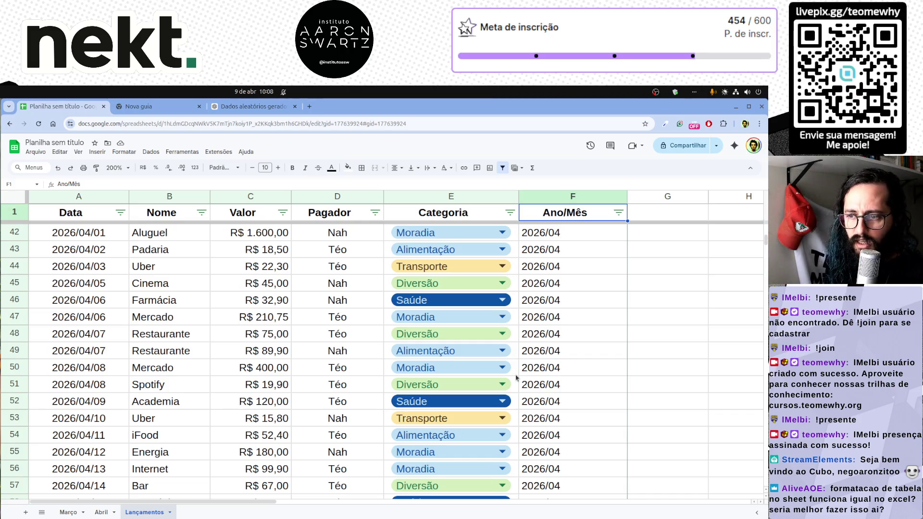
{"action": "scroll", "coordinate": [283, 418], "scroll_direction": "down", "scroll_amount": 6}
{"action": "scroll", "coordinate": [283, 418], "scroll_direction": "up", "scroll_amount": 2}
{"action": "scroll", "coordinate": [284, 417], "scroll_direction": "up", "scroll_amount": 2}
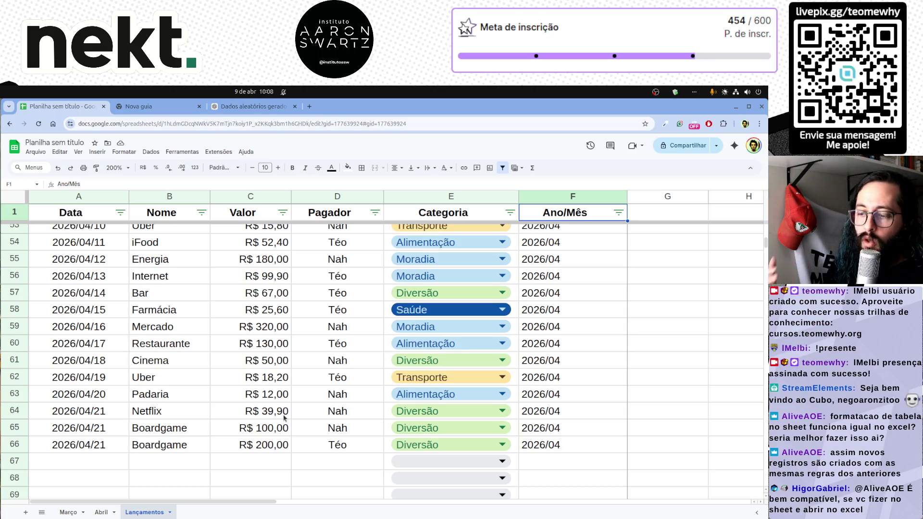
{"action": "left_click_drag", "start_coordinate": [65, 462], "coordinate": [423, 461]}
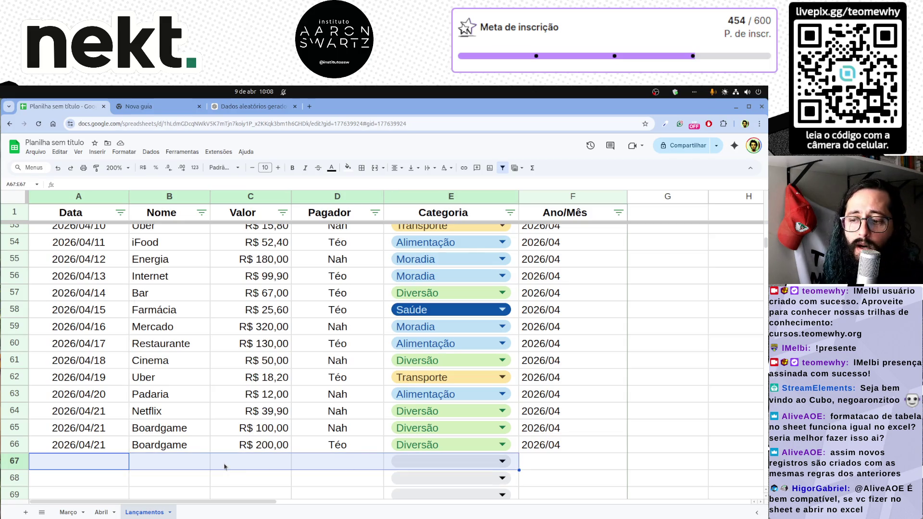
{"action": "left_click", "coordinate": [103, 465]}
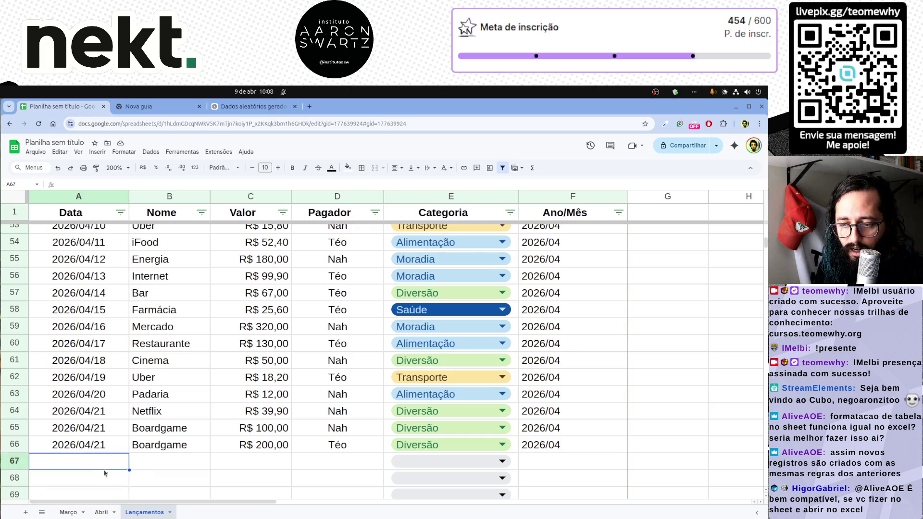
{"action": "left_click", "coordinate": [185, 463]}
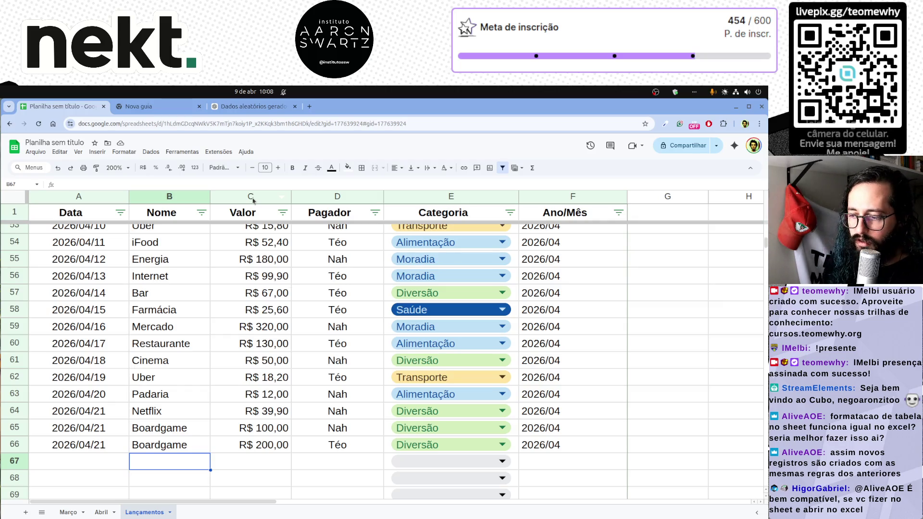
{"action": "left_click", "coordinate": [305, 461]}
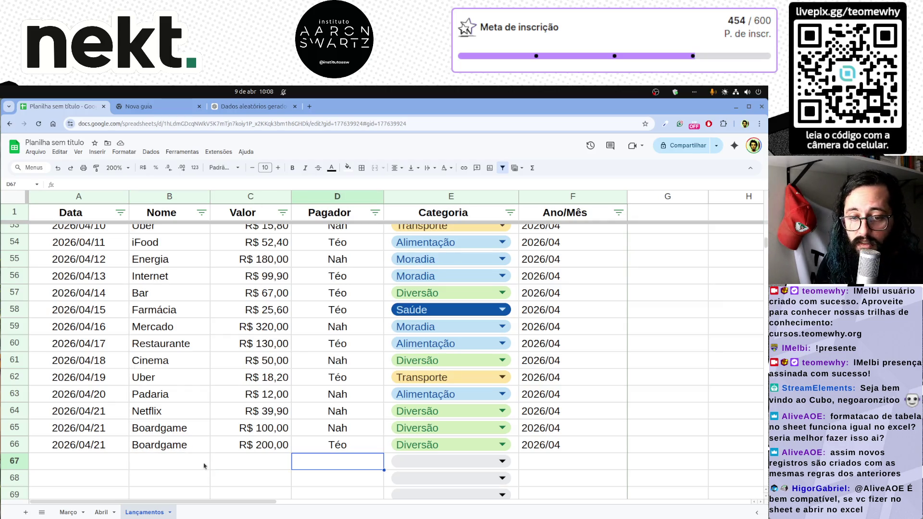
{"action": "left_click", "coordinate": [123, 467]}
{"action": "scroll", "coordinate": [292, 462], "scroll_direction": "up", "scroll_amount": 5}
{"action": "scroll", "coordinate": [296, 460], "scroll_direction": "up", "scroll_amount": 15}
{"action": "scroll", "coordinate": [299, 459], "scroll_direction": "up", "scroll_amount": 5}
{"action": "scroll", "coordinate": [213, 272], "scroll_direction": "down", "scroll_amount": 3}
{"action": "scroll", "coordinate": [214, 272], "scroll_direction": "up", "scroll_amount": 3}
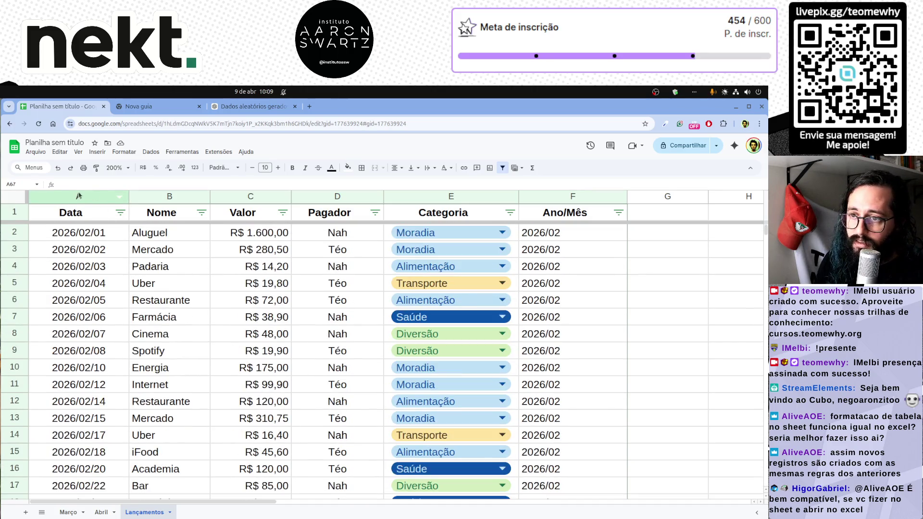
{"action": "left_click_drag", "start_coordinate": [78, 197], "coordinate": [548, 211]}
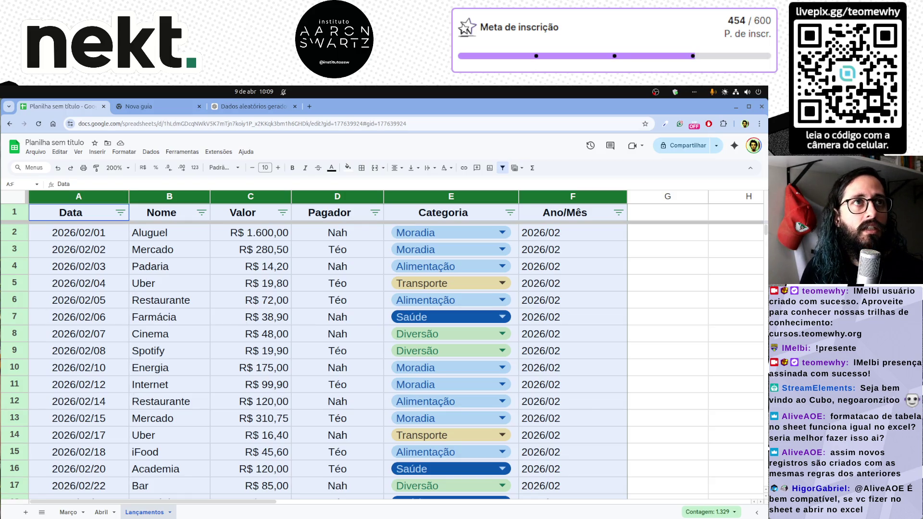
Undo the accidental date paste, reselect columns A:F as pivot data and bring up the Inserir menu.
{"action": "key", "text": "ctrl+v"}
{"action": "left_click", "coordinate": [312, 341]}
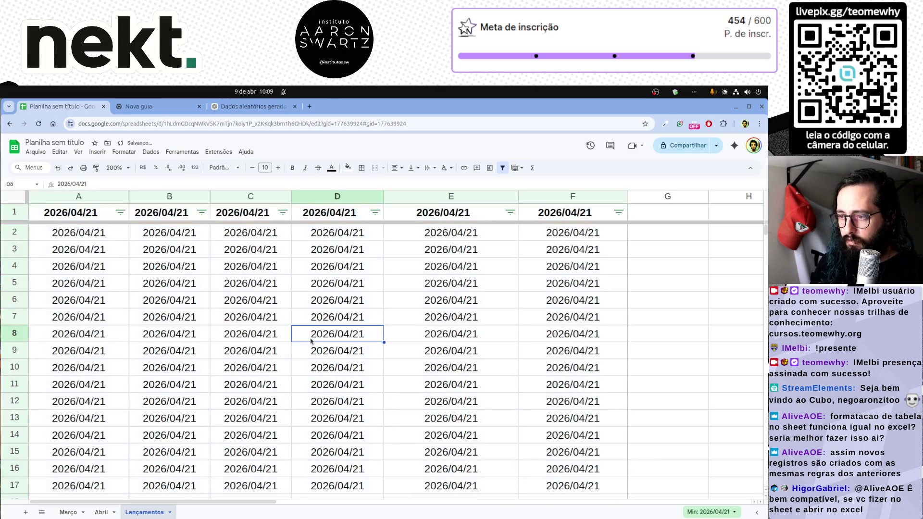
{"action": "key", "text": "ctrl+z"}
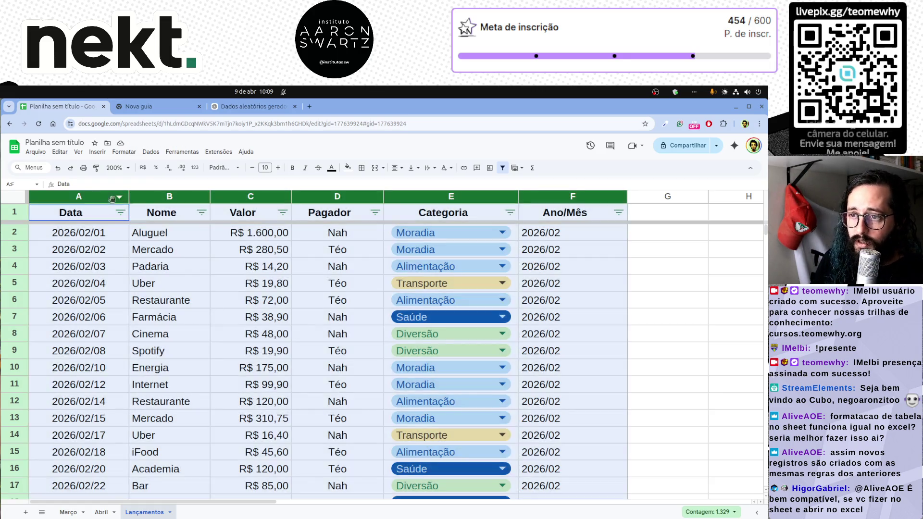
{"action": "left_click", "coordinate": [688, 268]}
{"action": "left_click_drag", "start_coordinate": [79, 196], "coordinate": [577, 196]}
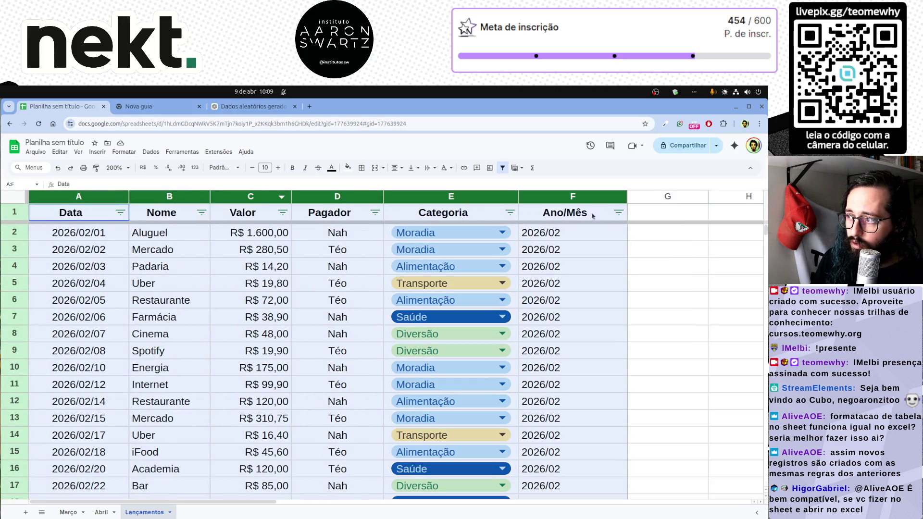
{"action": "left_click", "coordinate": [97, 153]}
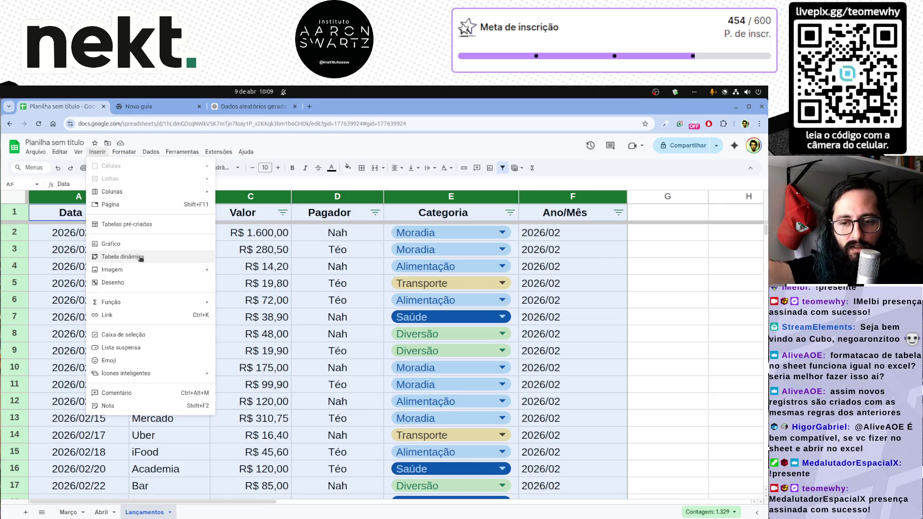
Create a pivot table from Lançamentos!A:F on a new sheet via Inserir > Tabela dinâmica.
{"action": "left_click", "coordinate": [97, 152]}
{"action": "left_click", "coordinate": [98, 152]}
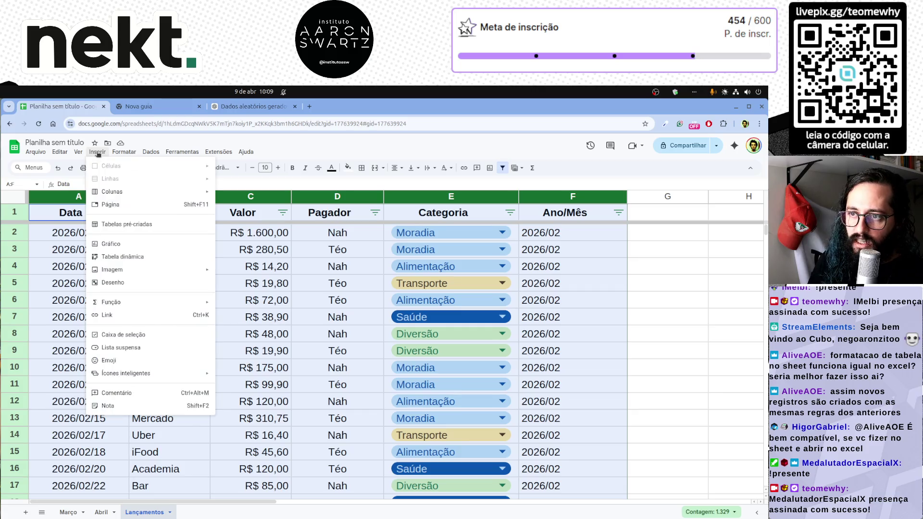
{"action": "left_click", "coordinate": [159, 259]}
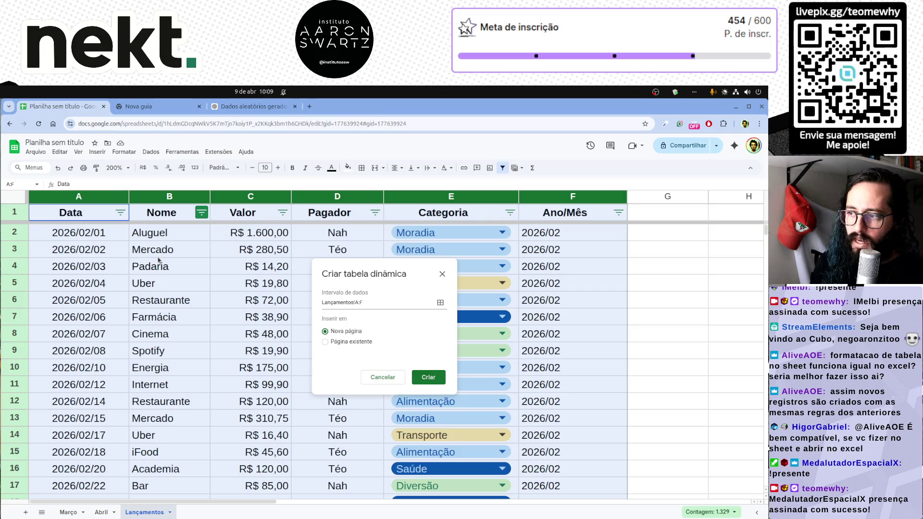
{"action": "left_click", "coordinate": [429, 378]}
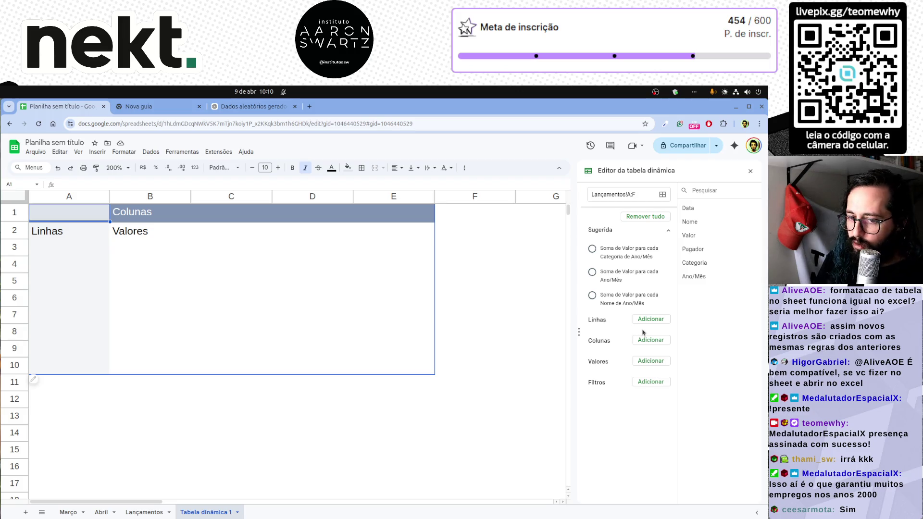
Enlarge the view and set the sheet zoom to 150%.
{"action": "key", "text": "ctrl+equal"}
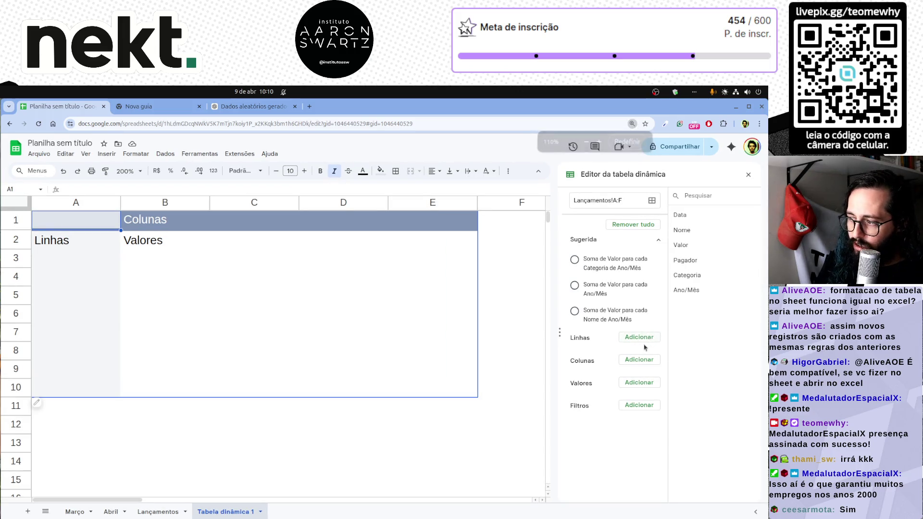
{"action": "key", "text": "ctrl+equal"}
{"action": "left_click", "coordinate": [127, 176]}
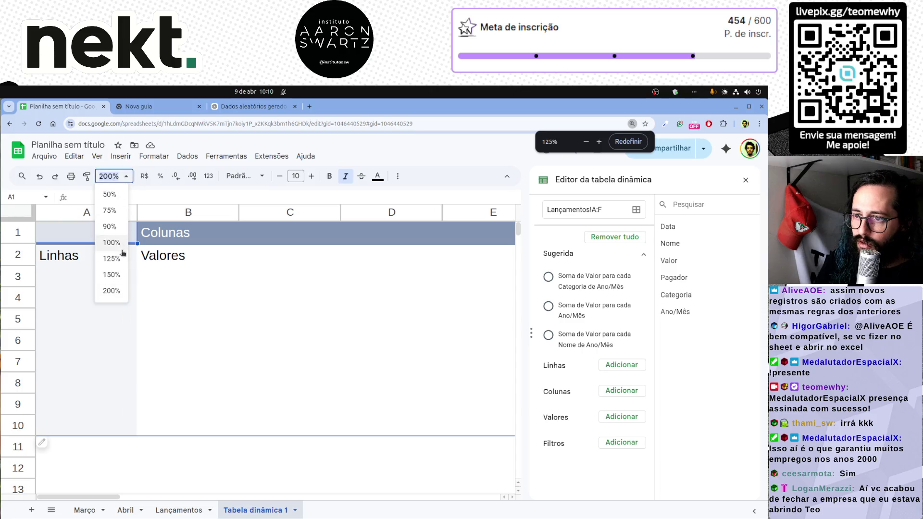
{"action": "left_click", "coordinate": [114, 275]}
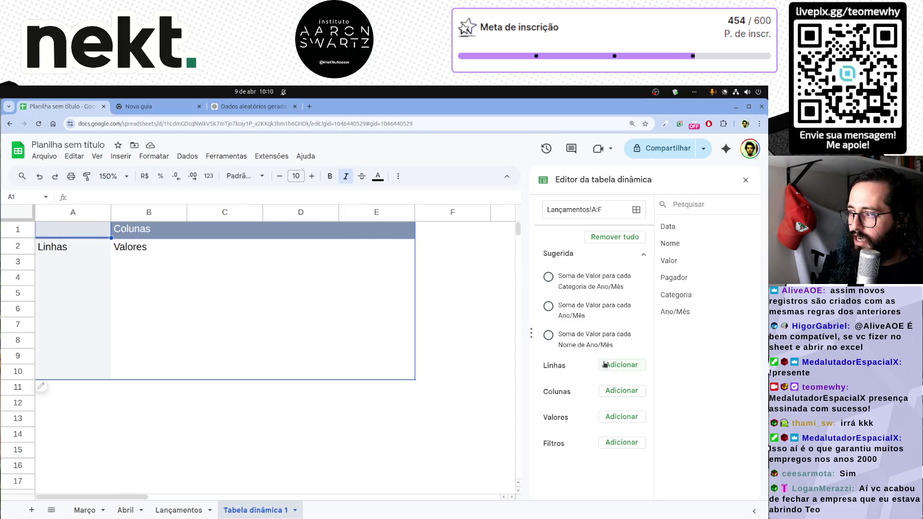
{"action": "key", "text": "ctrl+minus"}
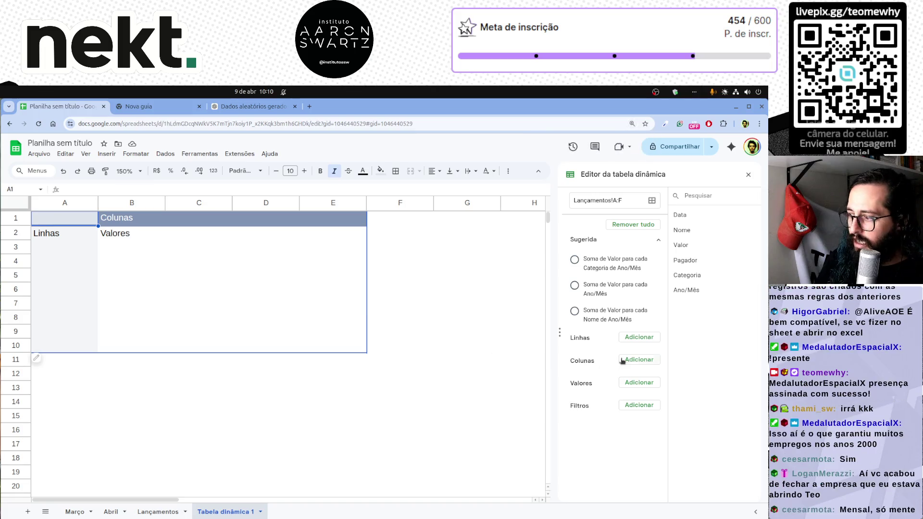
Add Ano/Mês as the pivot row field, listing 2026/02, 2026/03 and 2026/04.
{"action": "left_click", "coordinate": [638, 337]}
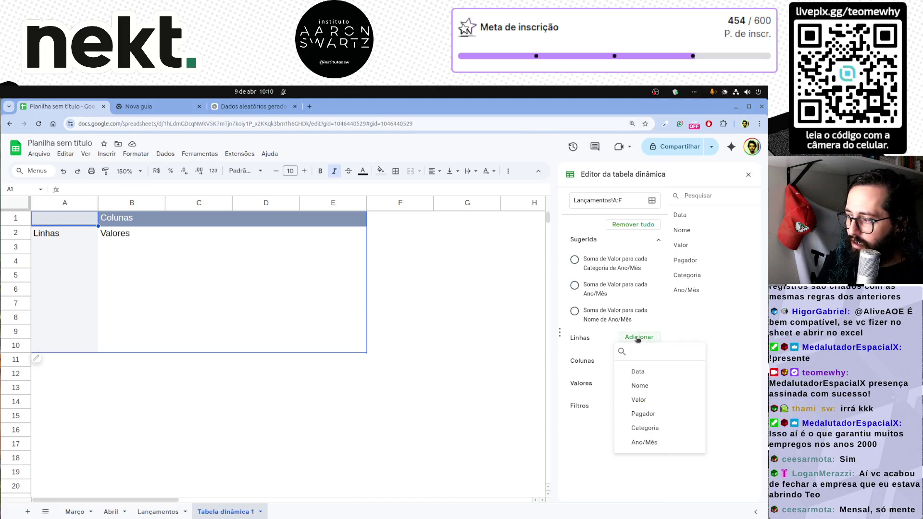
{"action": "left_click", "coordinate": [655, 443]}
{"action": "left_click_drag", "start_coordinate": [55, 253], "coordinate": [65, 281]}
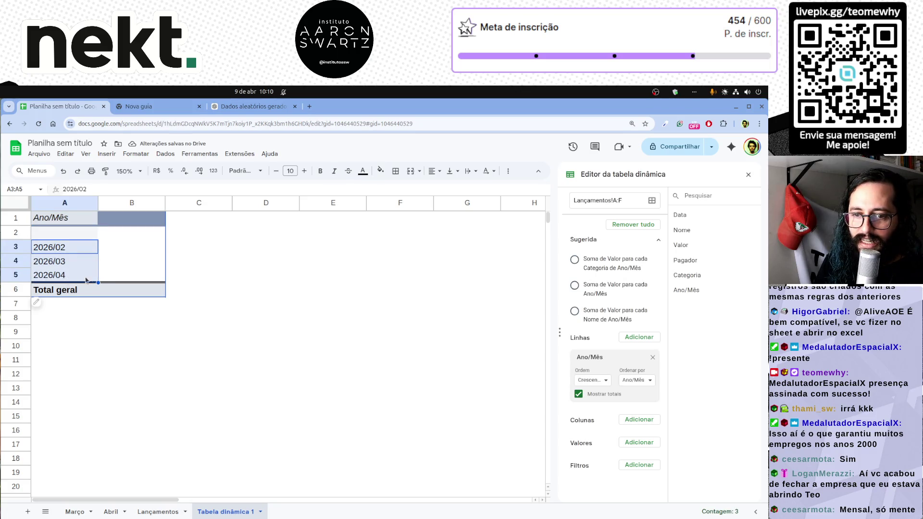
{"action": "left_click", "coordinate": [182, 281]}
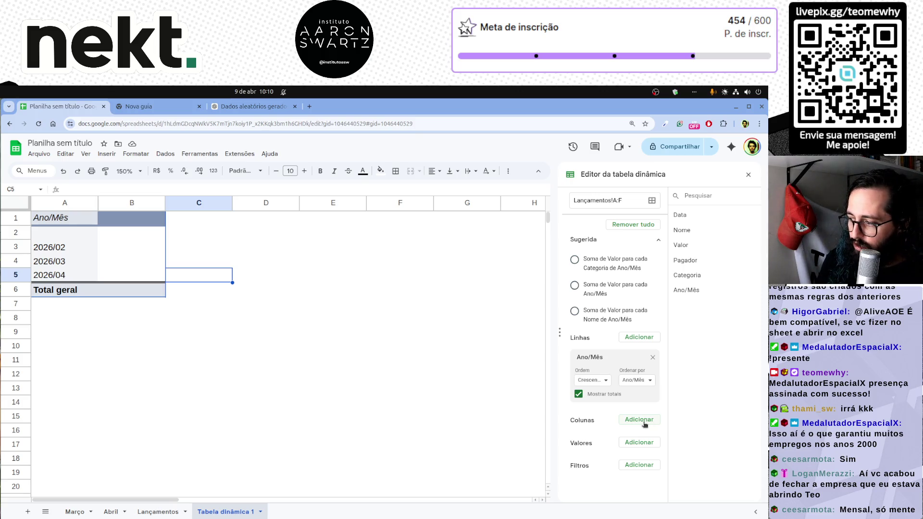
Add Pagador as the pivot column field, splitting it into Nah and Téo columns.
{"action": "left_click", "coordinate": [639, 420]}
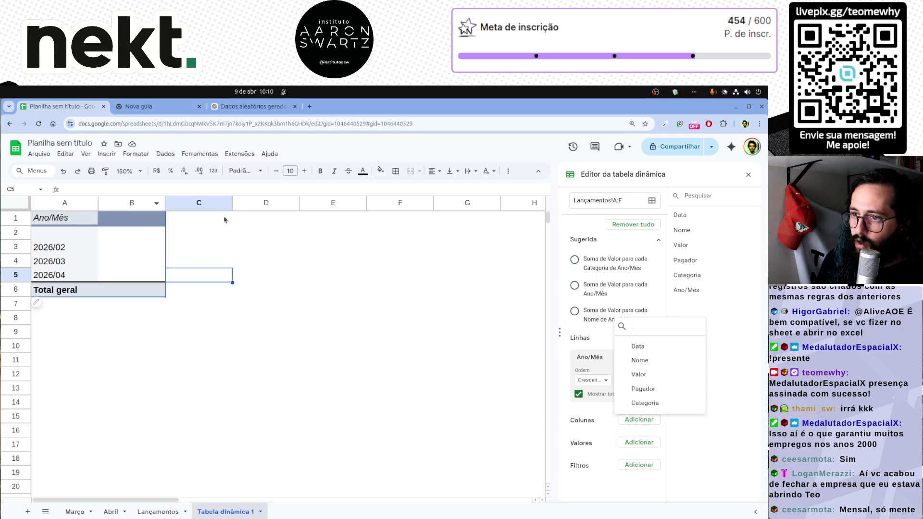
{"action": "left_click", "coordinate": [642, 389]}
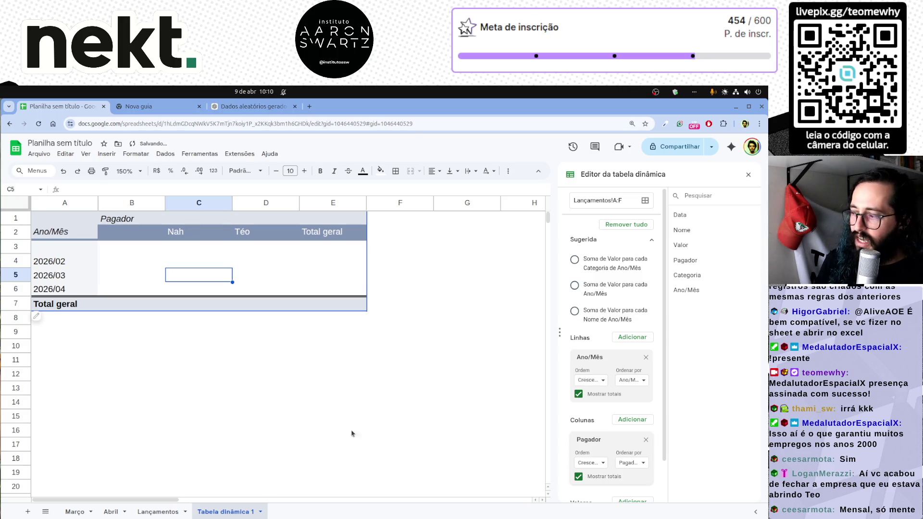
{"action": "scroll", "coordinate": [636, 451], "scroll_direction": "down", "scroll_amount": 1}
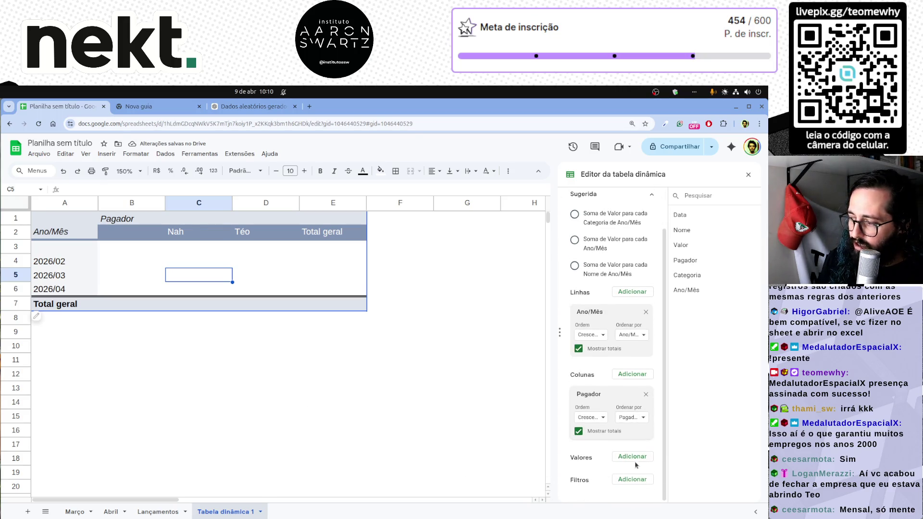
{"action": "left_click", "coordinate": [630, 457]}
{"action": "left_click_drag", "start_coordinate": [125, 265], "coordinate": [334, 305]}
Add Valor as the pivot value, summing each month's amounts to R$ 11.475,10.
{"action": "left_click", "coordinate": [632, 457]}
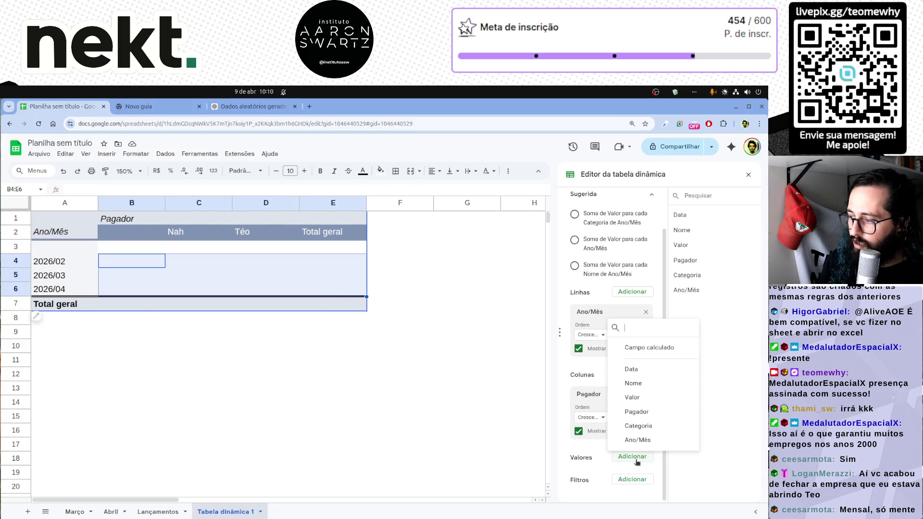
{"action": "left_click", "coordinate": [647, 402]}
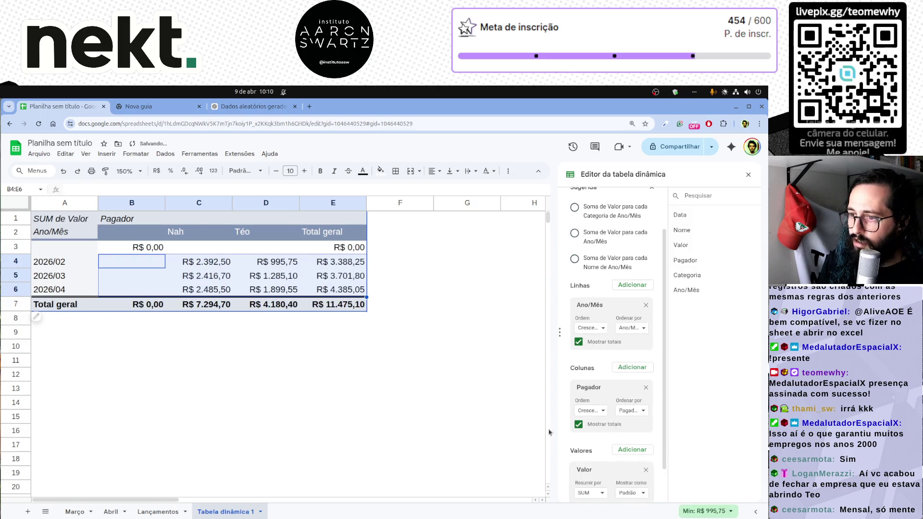
{"action": "left_click", "coordinate": [356, 458]}
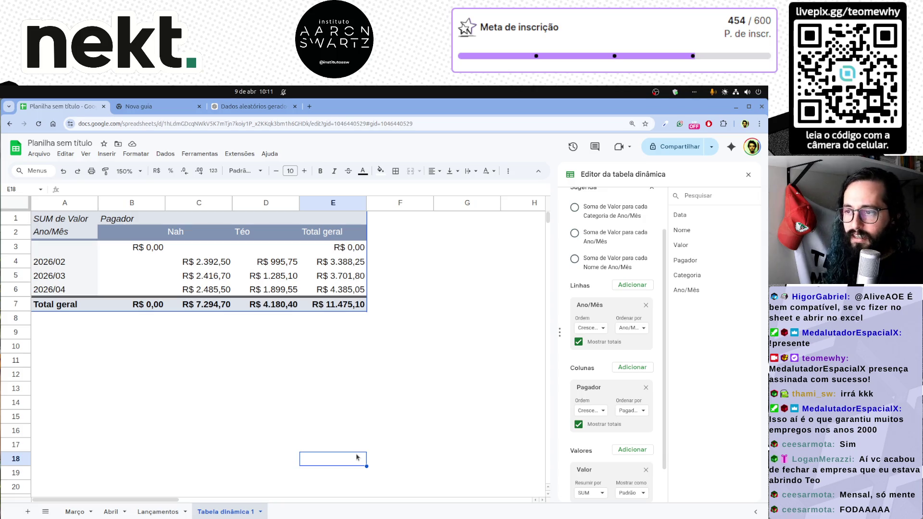
{"action": "left_click_drag", "start_coordinate": [72, 247], "coordinate": [156, 250]}
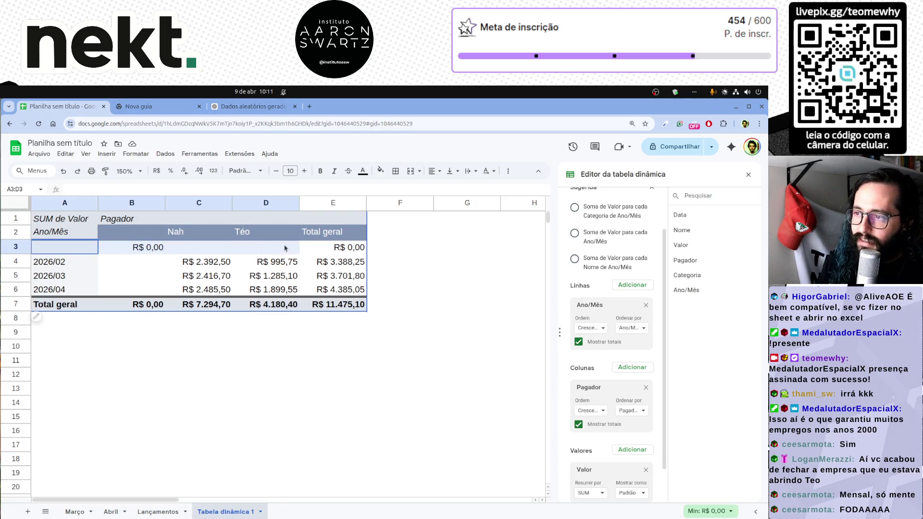
{"action": "left_click", "coordinate": [130, 203]}
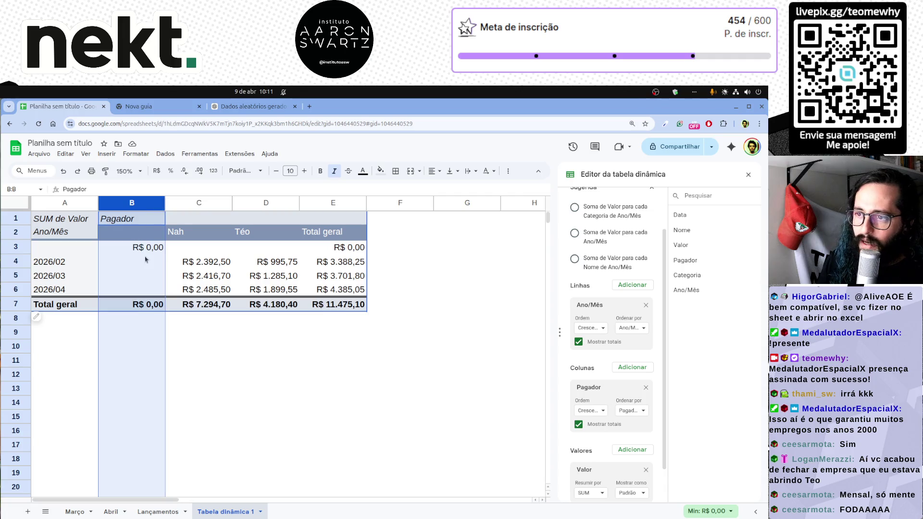
Add a Data filter with condition 'Não está vazio' so the blank pivot row and column disappear.
{"action": "left_click", "coordinate": [57, 247]}
{"action": "key", "text": "shift+space"}
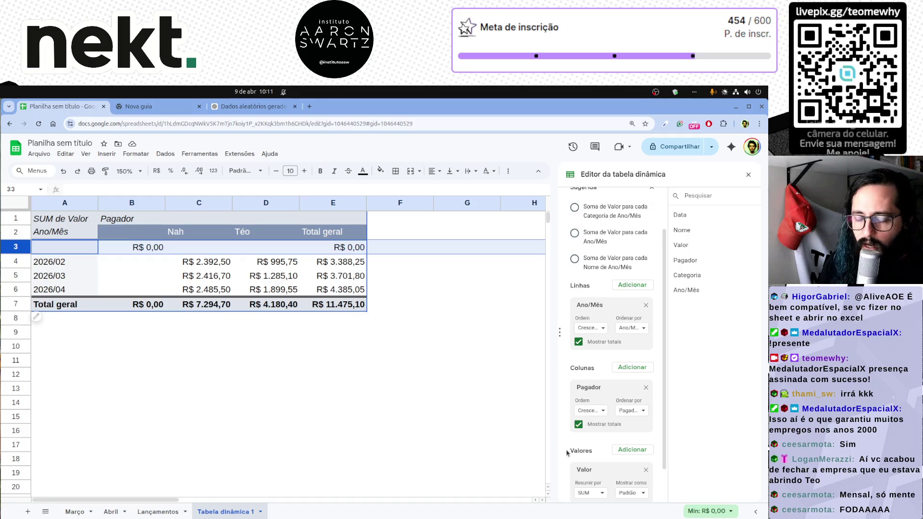
{"action": "scroll", "coordinate": [567, 453], "scroll_direction": "down", "scroll_amount": 2}
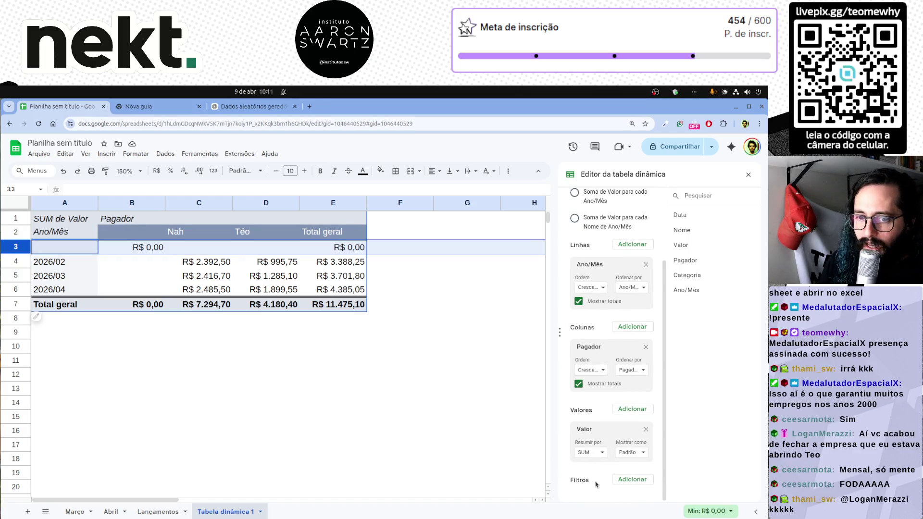
{"action": "left_click", "coordinate": [627, 482]}
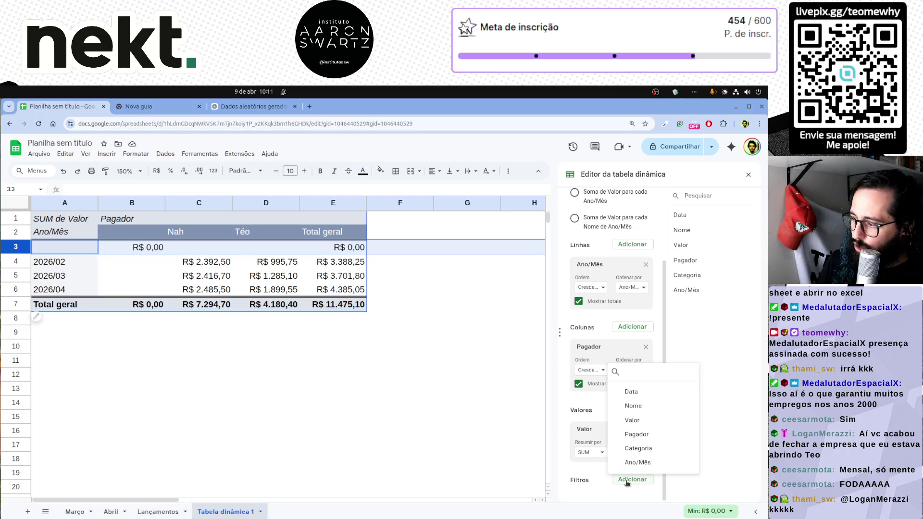
{"action": "left_click", "coordinate": [642, 392]}
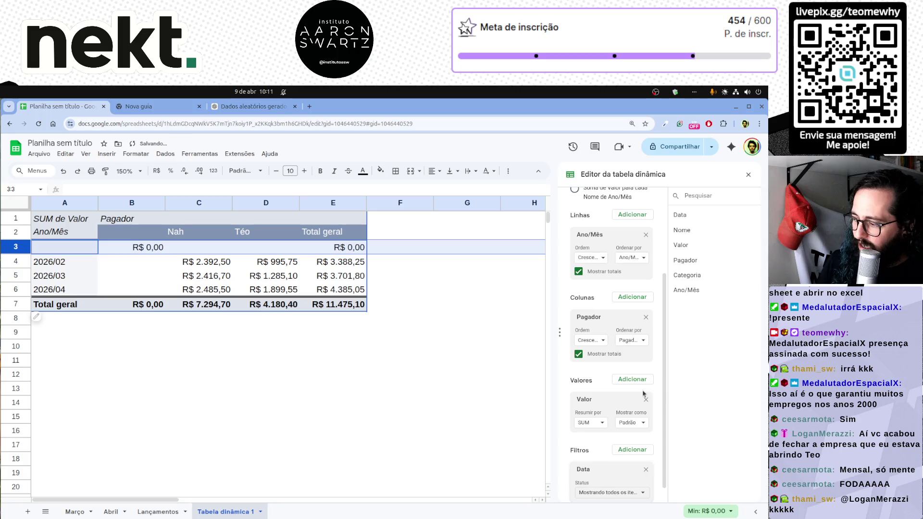
{"action": "scroll", "coordinate": [600, 487], "scroll_direction": "down", "scroll_amount": 1}
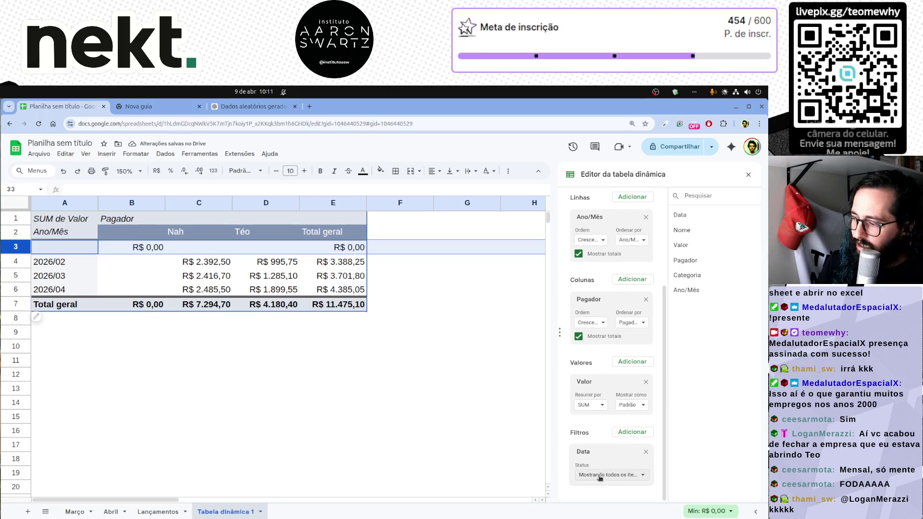
{"action": "left_click", "coordinate": [602, 474]}
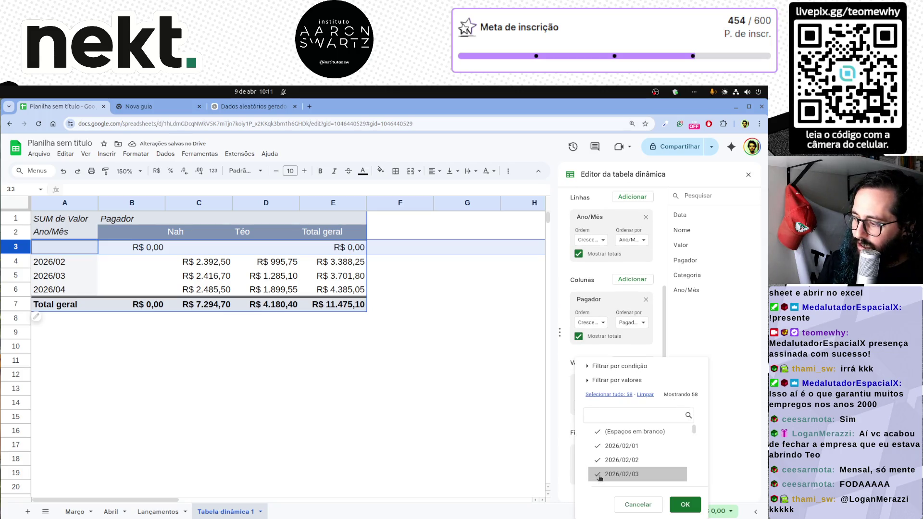
{"action": "left_click", "coordinate": [630, 367]}
{"action": "left_click", "coordinate": [631, 362]}
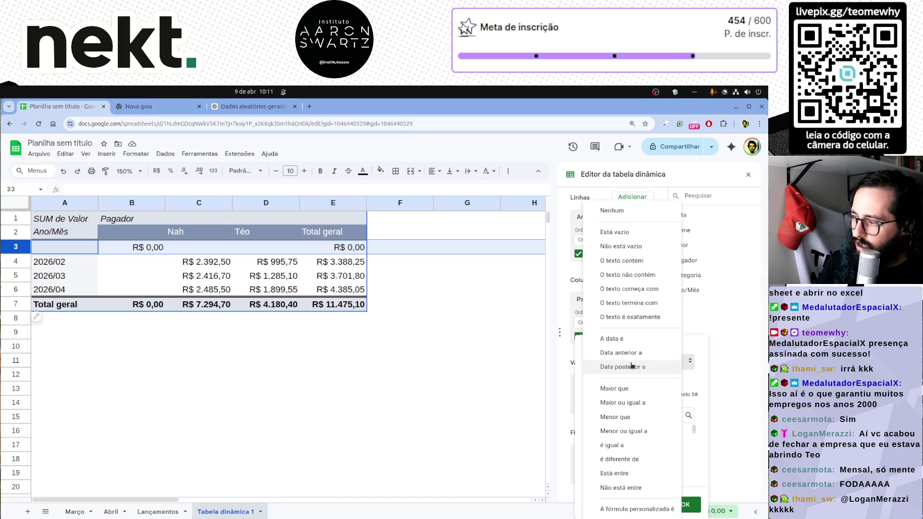
{"action": "left_click", "coordinate": [638, 249]}
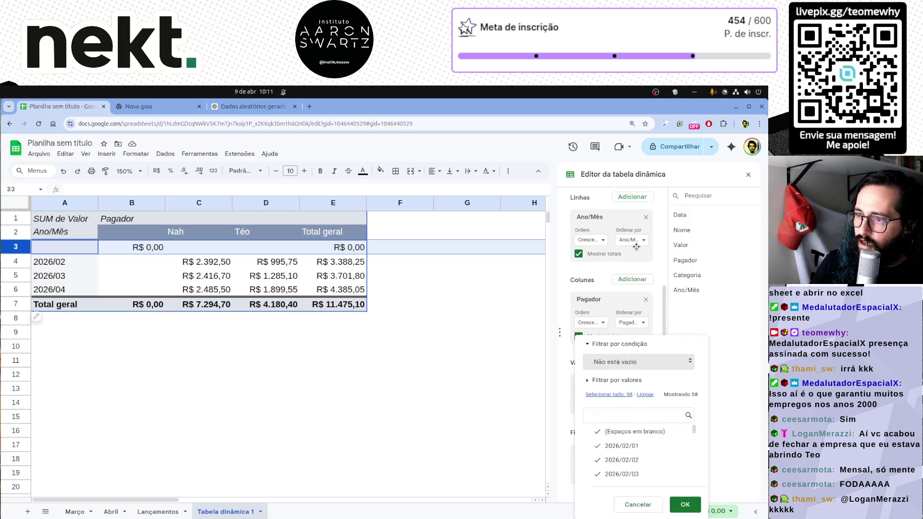
{"action": "left_click", "coordinate": [686, 507]}
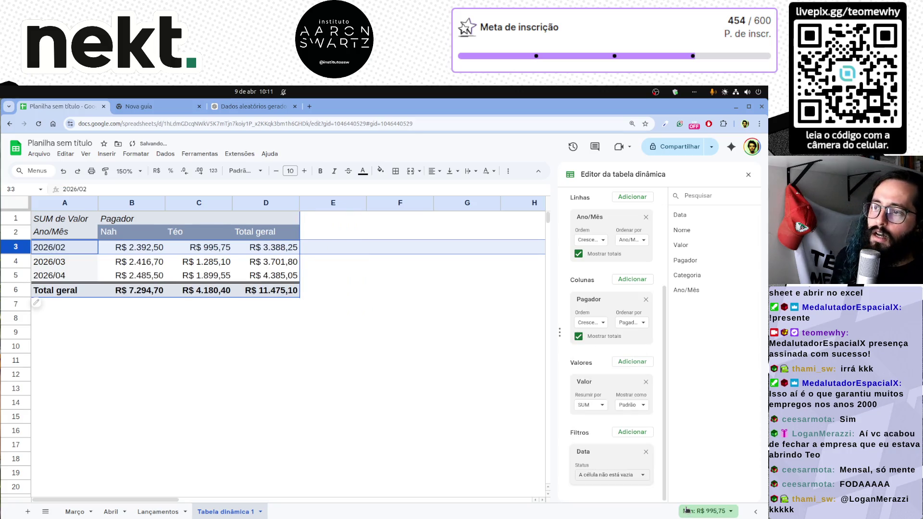
{"action": "left_click", "coordinate": [311, 396]}
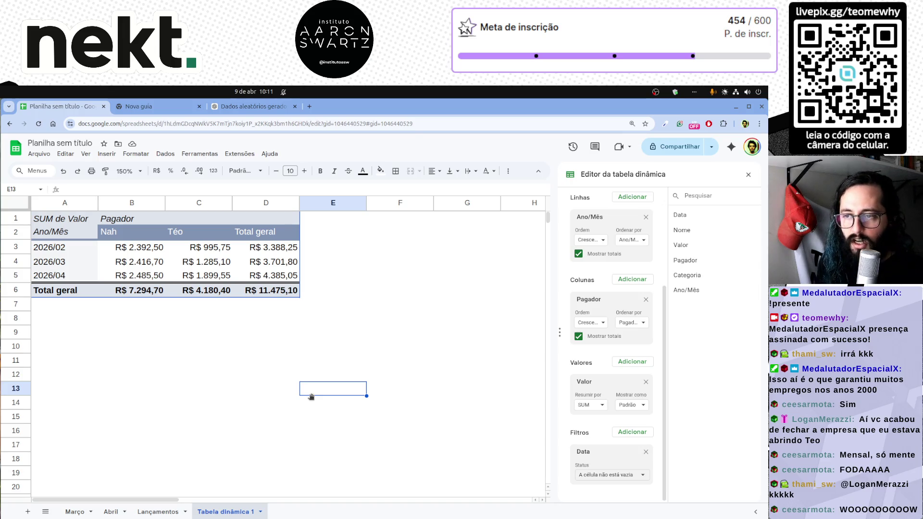
Check Nah's, Téo's and total monthly values in the pivot rows 3 to 5.
{"action": "left_click", "coordinate": [134, 250]}
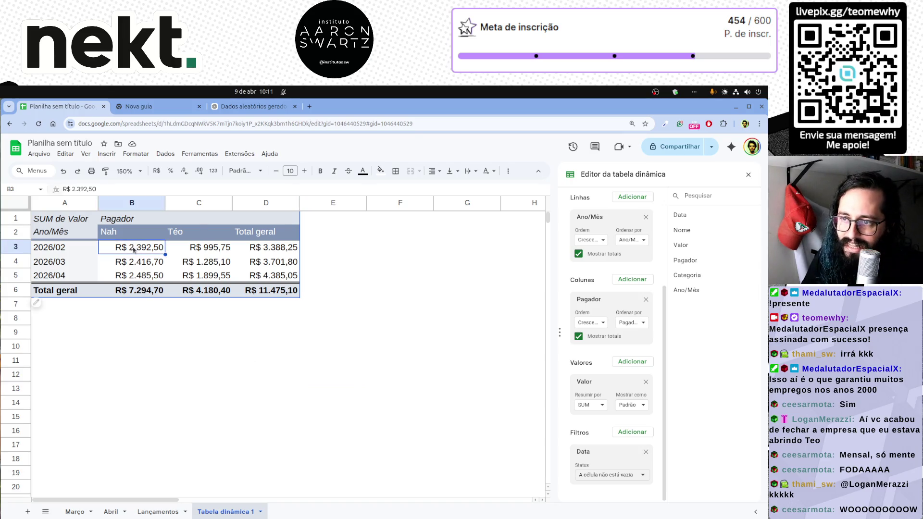
{"action": "left_click", "coordinate": [197, 250]}
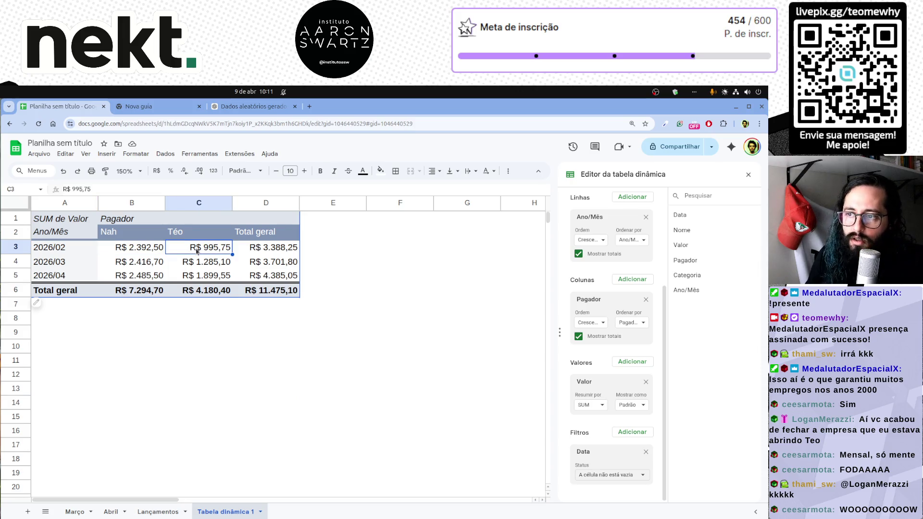
{"action": "left_click_drag", "start_coordinate": [61, 247], "coordinate": [269, 280]}
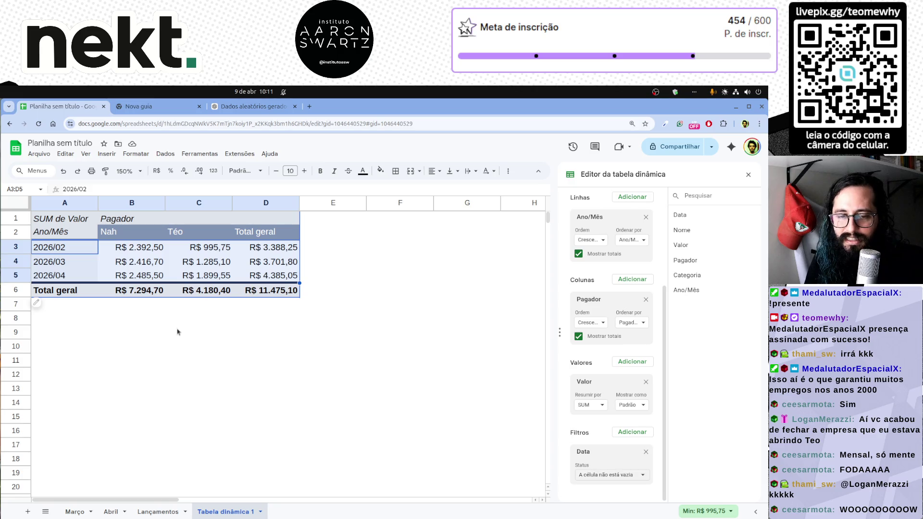
{"action": "left_click_drag", "start_coordinate": [134, 248], "coordinate": [133, 280]}
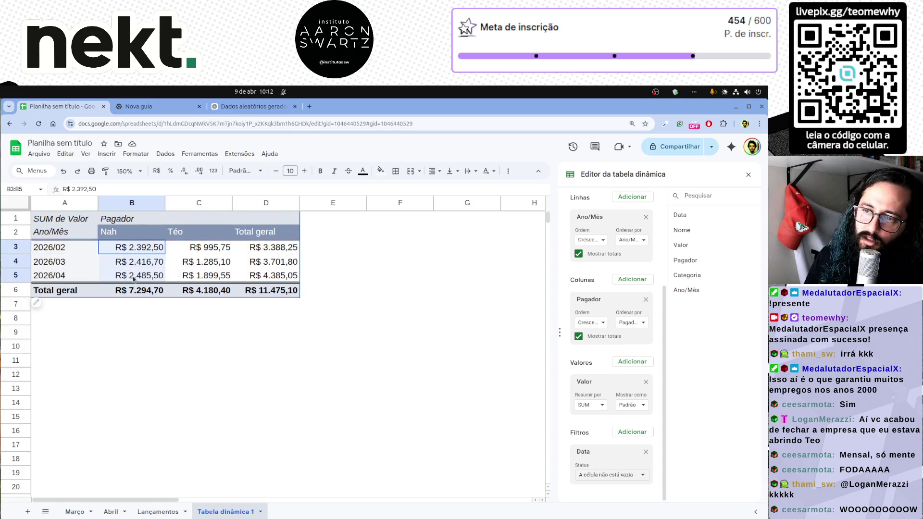
{"action": "left_click_drag", "start_coordinate": [198, 247], "coordinate": [198, 277]}
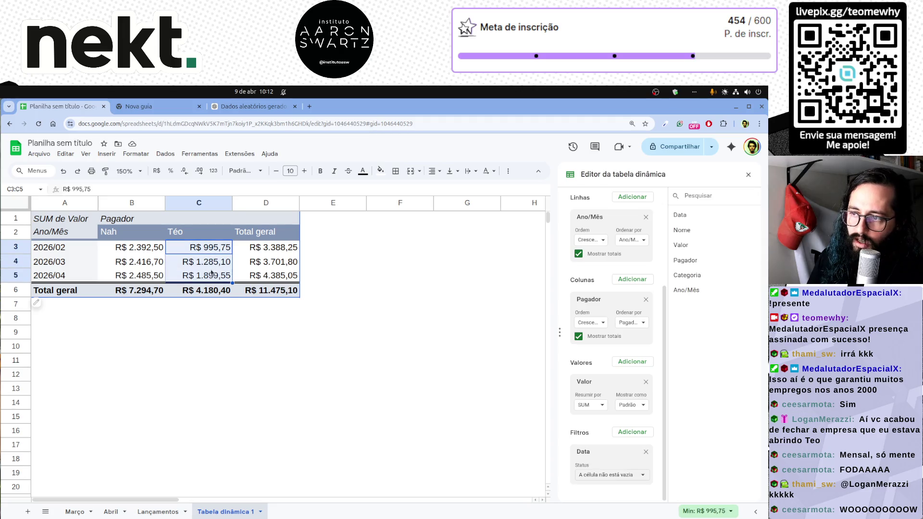
{"action": "left_click", "coordinate": [267, 276]}
{"action": "left_click_drag", "start_coordinate": [270, 247], "coordinate": [274, 278]}
{"action": "left_click", "coordinate": [305, 326]}
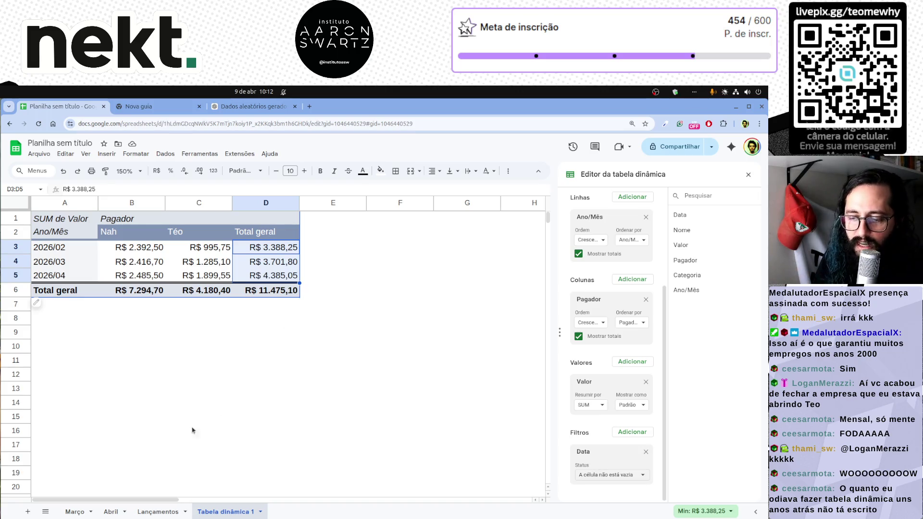
Go to the end of the Lançamentos list, then switch to the ChatGPT conversation.
{"action": "left_click", "coordinate": [157, 511]}
{"action": "scroll", "coordinate": [186, 437], "scroll_direction": "down", "scroll_amount": 7}
{"action": "scroll", "coordinate": [185, 437], "scroll_direction": "down", "scroll_amount": 8}
{"action": "scroll", "coordinate": [185, 437], "scroll_direction": "down", "scroll_amount": 6}
{"action": "scroll", "coordinate": [186, 437], "scroll_direction": "up", "scroll_amount": 6}
{"action": "scroll", "coordinate": [161, 424], "scroll_direction": "down", "scroll_amount": 3}
{"action": "left_click", "coordinate": [162, 422]}
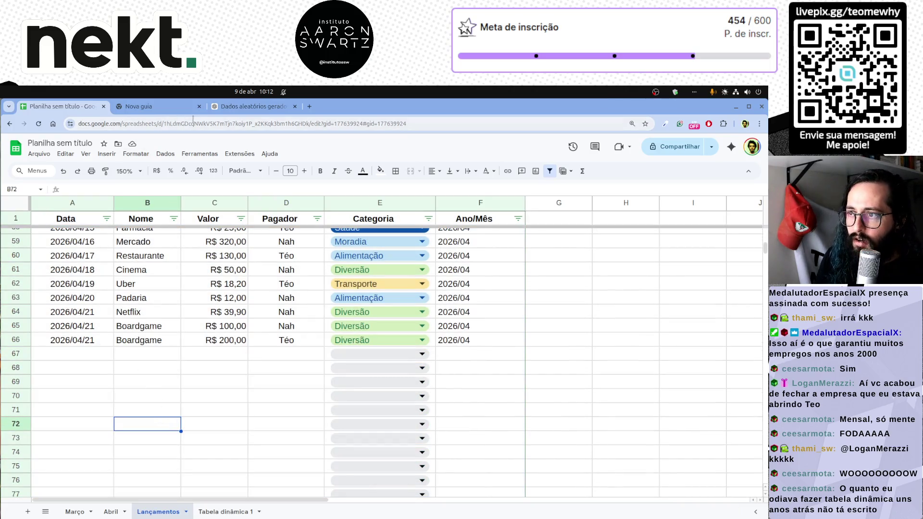
{"action": "left_click", "coordinate": [233, 107]}
Ask ChatGPT for January 2026 expense data, copy the reply and return to Sheets.
{"action": "left_click", "coordinate": [351, 495]}
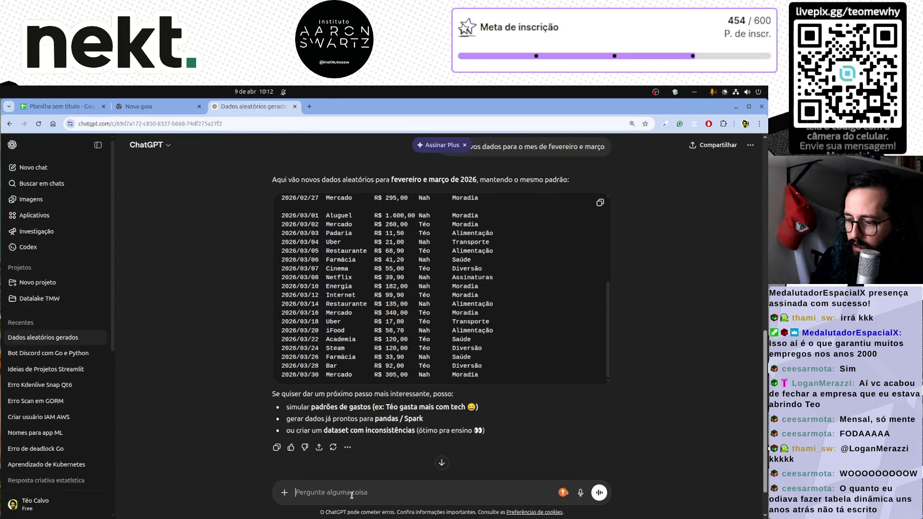
{"action": "type", "text": "Gere para o mês"}
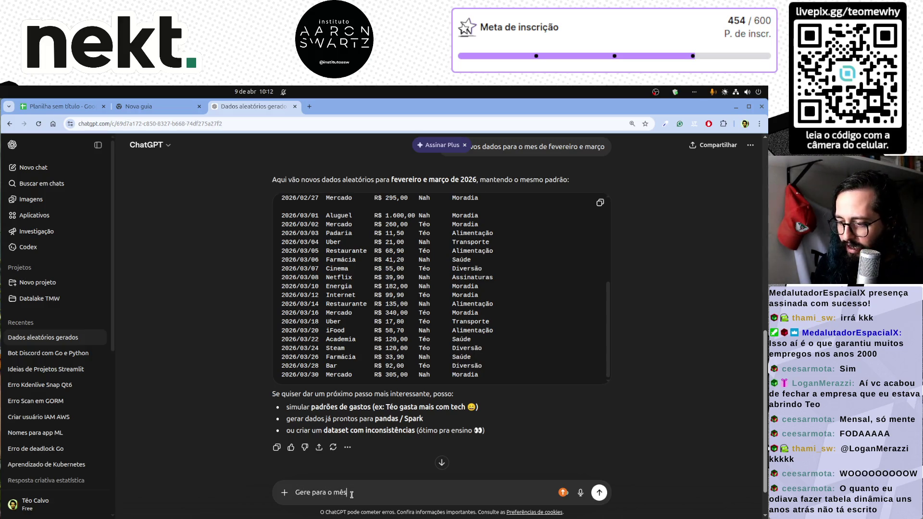
{"action": "type", "text": " de janeiro"}
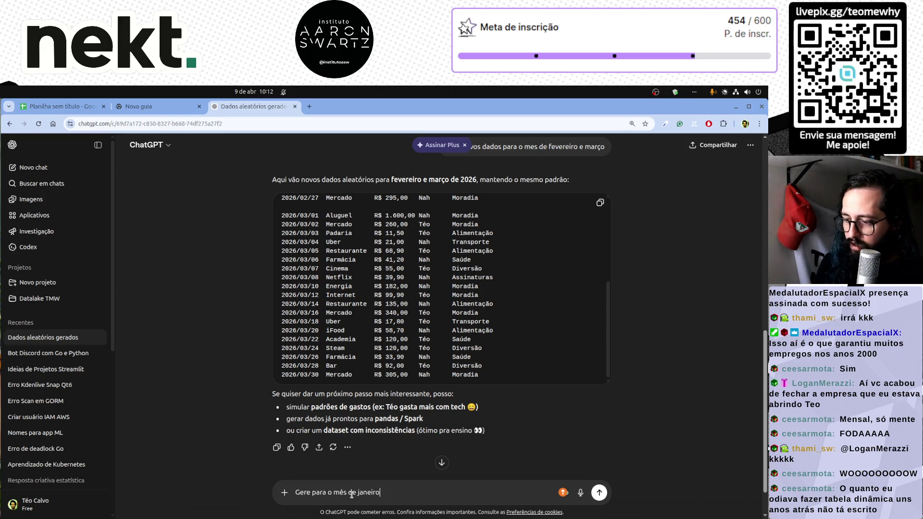
{"action": "key", "text": "Return"}
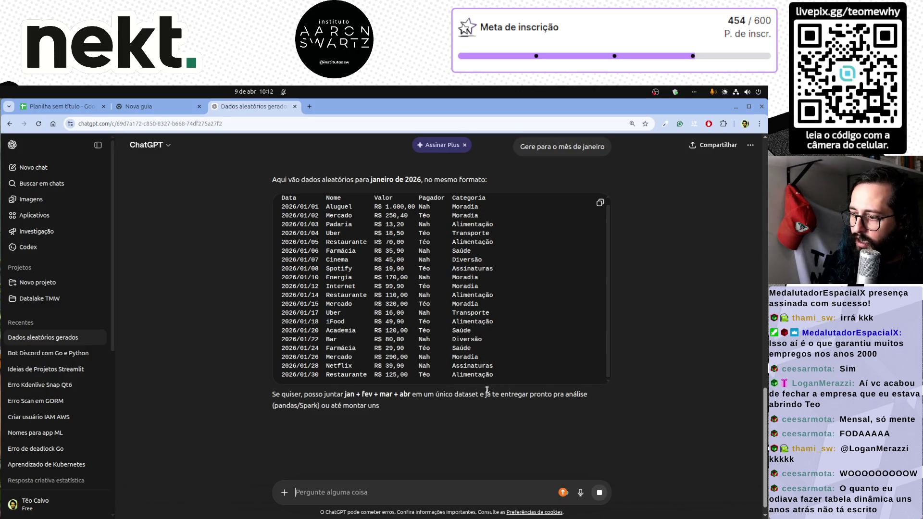
{"action": "left_click", "coordinate": [601, 205]}
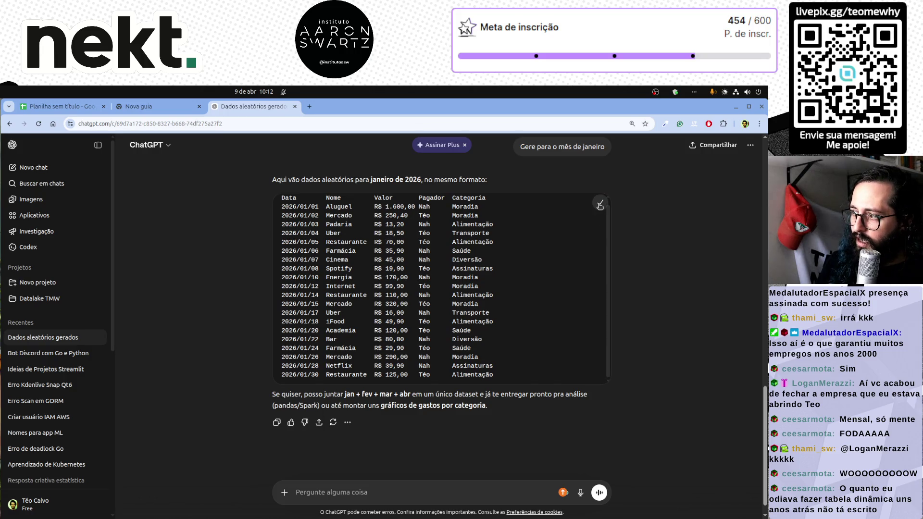
{"action": "left_click", "coordinate": [74, 106]}
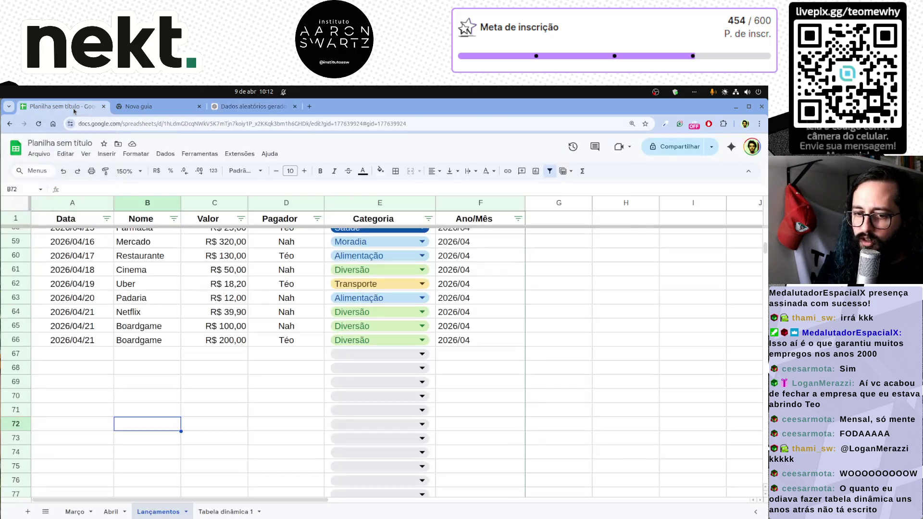
Paste the January data at A67 in Lançamentos and split it into separate columns.
{"action": "key", "text": "Up"}
{"action": "key", "text": "Up"}
{"action": "key", "text": "Up"}
{"action": "key", "text": "ctrl+Page_Down"}
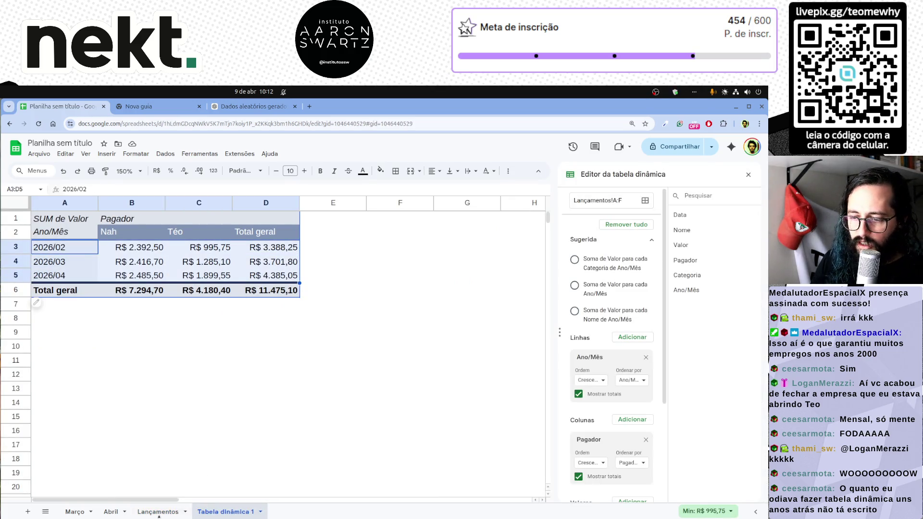
{"action": "left_click", "coordinate": [158, 511]}
{"action": "left_click", "coordinate": [95, 384]}
{"action": "left_click", "coordinate": [81, 355]}
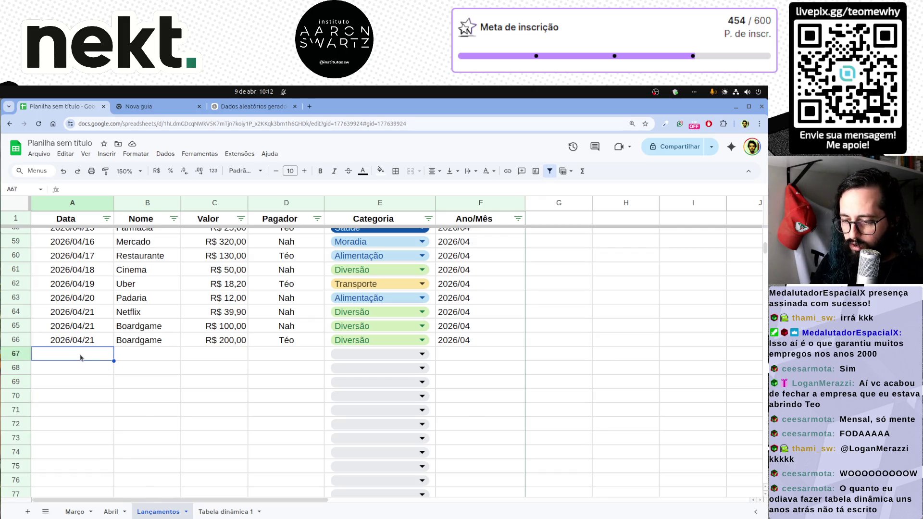
{"action": "key", "text": "ctrl+v"}
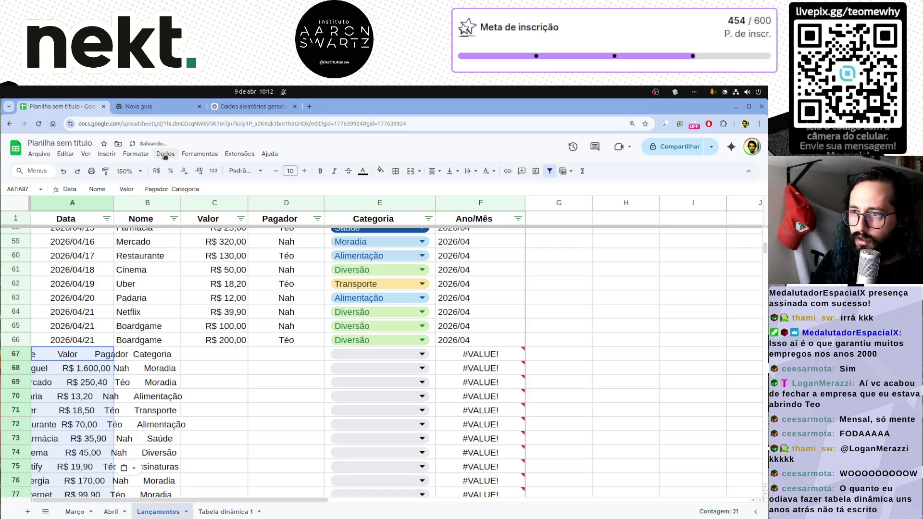
{"action": "left_click", "coordinate": [165, 154]}
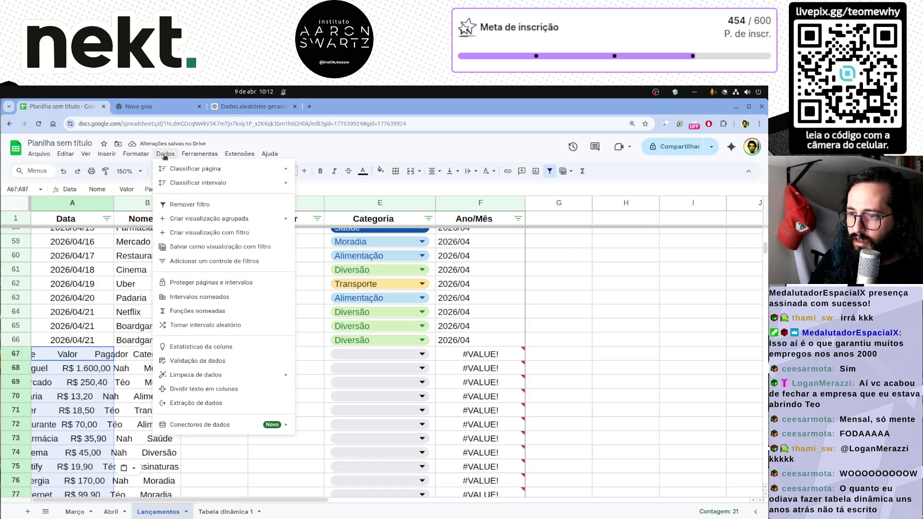
{"action": "left_click", "coordinate": [181, 391]}
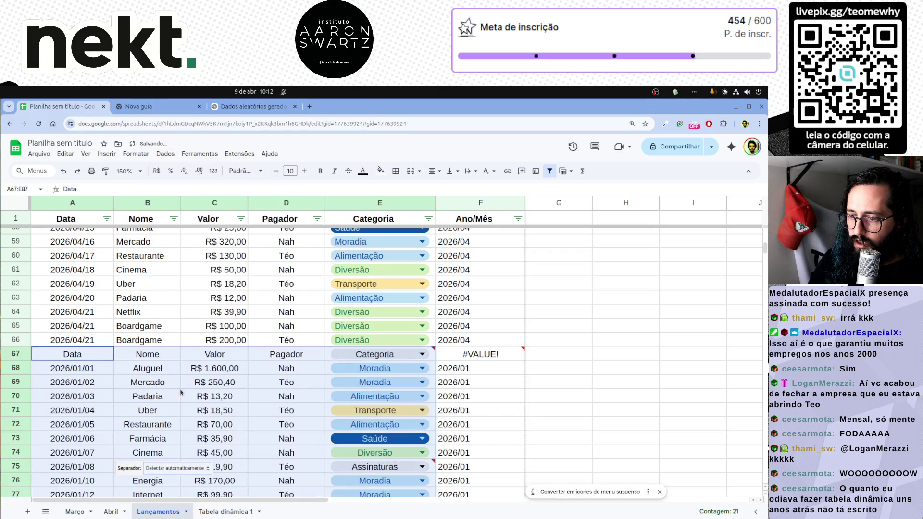
{"action": "left_click", "coordinate": [600, 372]}
{"action": "scroll", "coordinate": [599, 372], "scroll_direction": "down", "scroll_amount": 2}
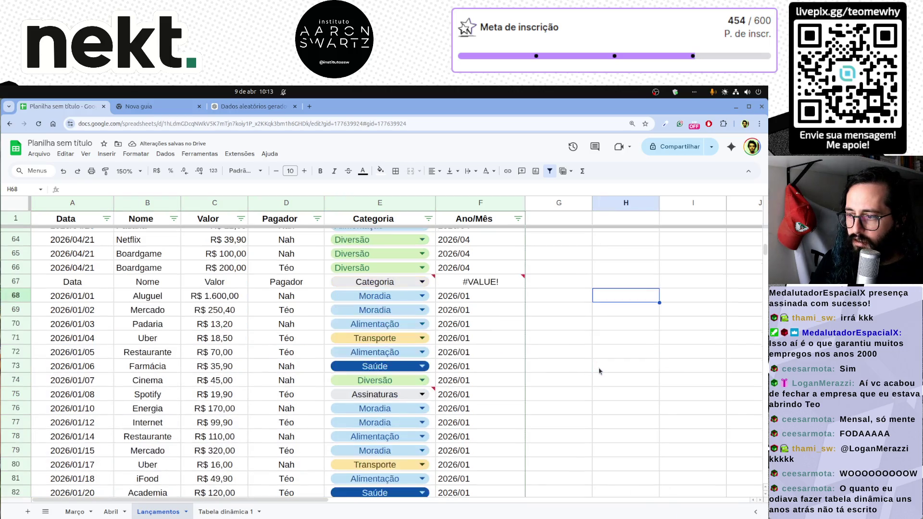
Delete the stray pasted header row 67.
{"action": "left_click", "coordinate": [16, 281]}
{"action": "right_click", "coordinate": [18, 281]}
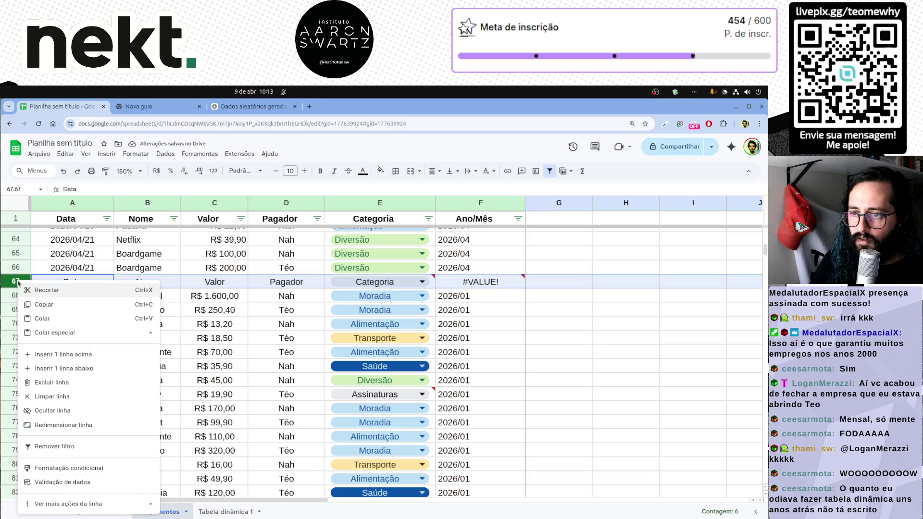
{"action": "left_click", "coordinate": [57, 383]}
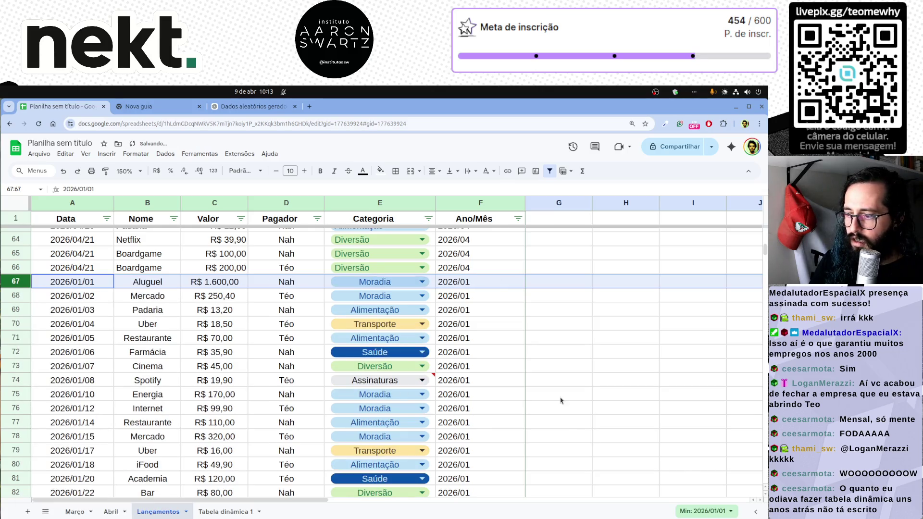
{"action": "scroll", "coordinate": [560, 400], "scroll_direction": "down", "scroll_amount": 1}
{"action": "scroll", "coordinate": [561, 400], "scroll_direction": "down", "scroll_amount": 1}
Recategorise the Netflix and Spotify entries as Diversão instead of Assinaturas.
{"action": "left_click", "coordinate": [376, 391]}
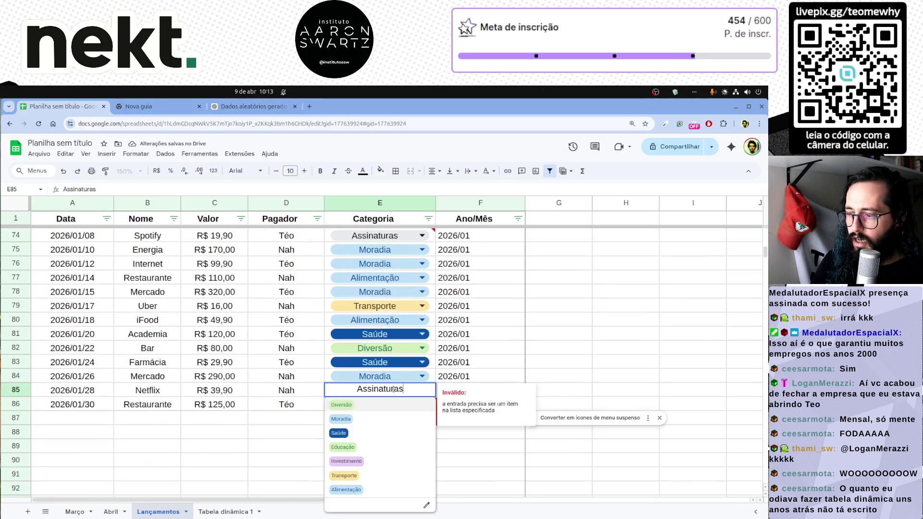
{"action": "left_click", "coordinate": [375, 408]}
{"action": "scroll", "coordinate": [384, 340], "scroll_direction": "up", "scroll_amount": 3}
{"action": "left_click", "coordinate": [384, 353]}
{"action": "left_click", "coordinate": [597, 367]}
{"action": "left_click", "coordinate": [375, 379]}
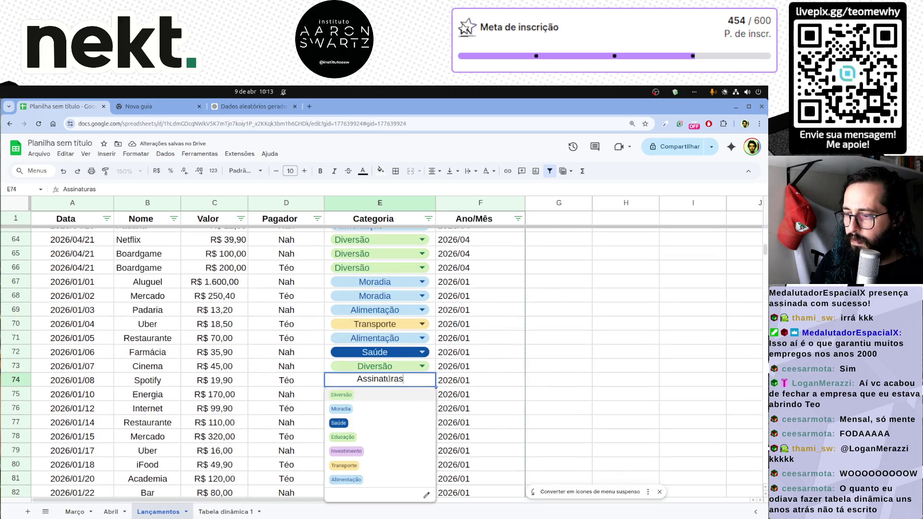
{"action": "left_click", "coordinate": [356, 396]}
{"action": "left_click", "coordinate": [625, 354]}
{"action": "scroll", "coordinate": [626, 360], "scroll_direction": "down", "scroll_amount": 3}
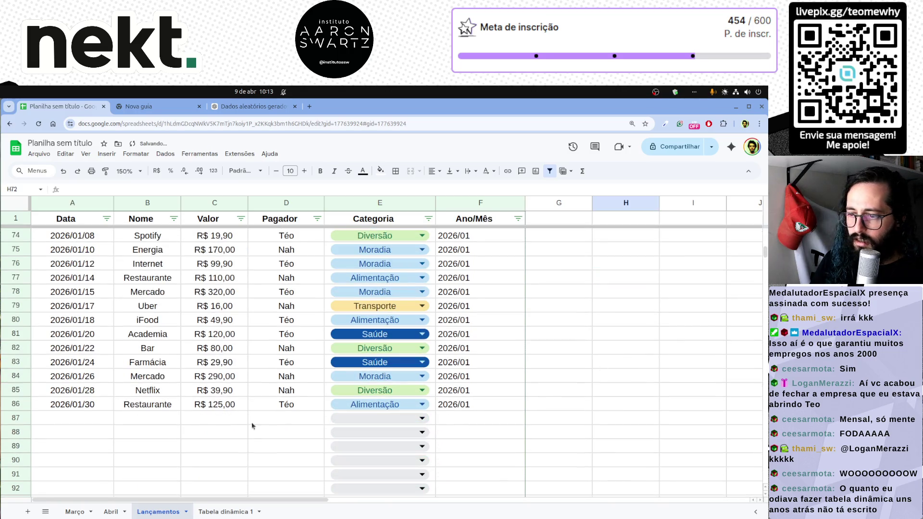
{"action": "scroll", "coordinate": [79, 409], "scroll_direction": "up", "scroll_amount": 3}
{"action": "scroll", "coordinate": [78, 409], "scroll_direction": "up", "scroll_amount": 2}
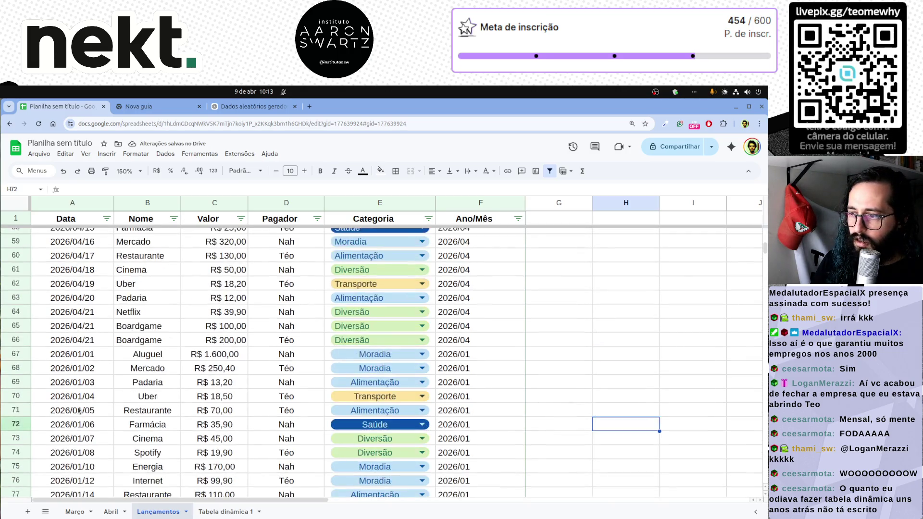
Check the pivot totals, then edit the row 67 value in Lançamentos to drop its R$ prefix.
{"action": "left_click", "coordinate": [226, 512]}
{"action": "left_click", "coordinate": [133, 373]}
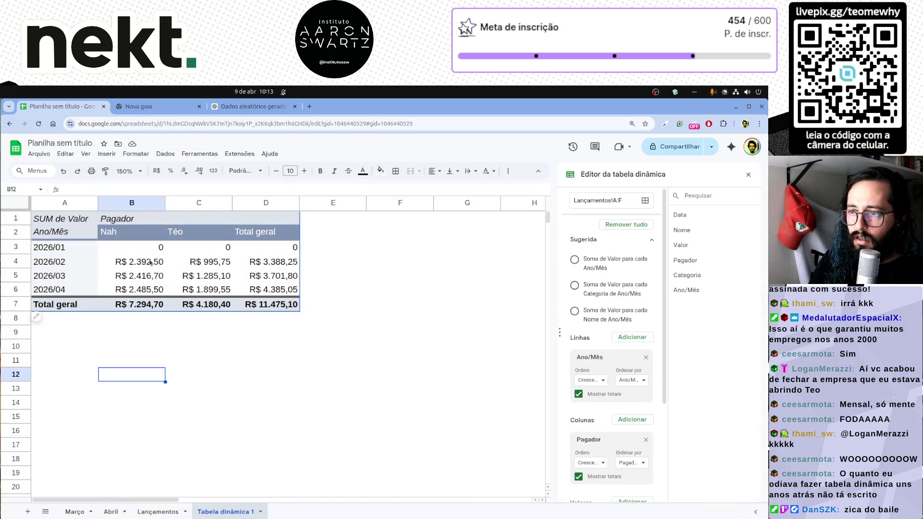
{"action": "left_click", "coordinate": [158, 511]}
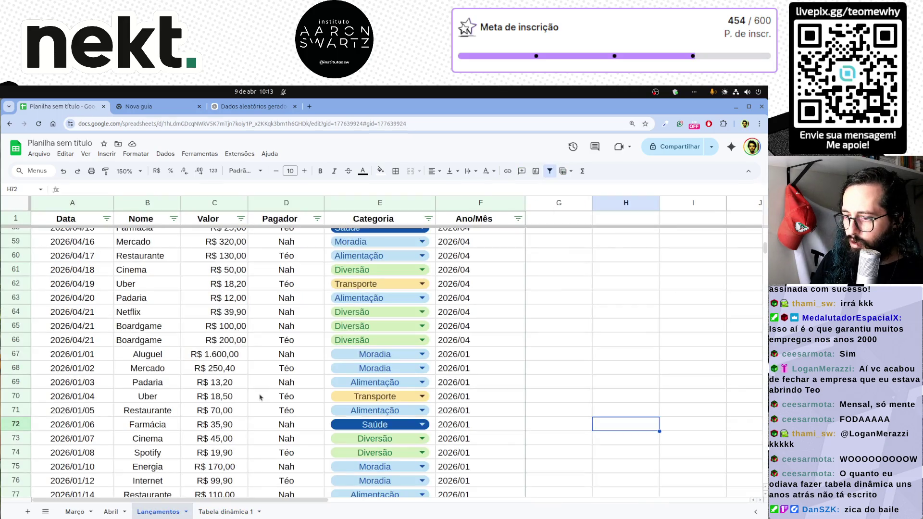
{"action": "left_click", "coordinate": [216, 354]}
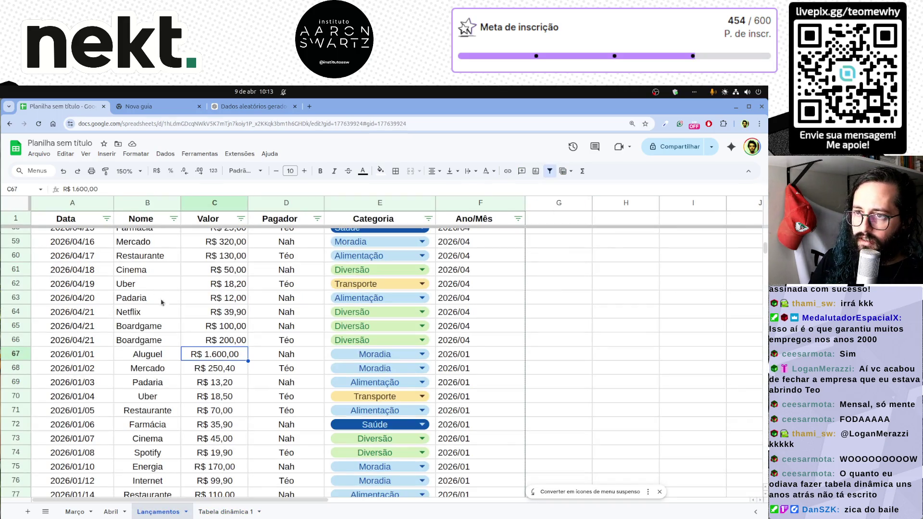
{"action": "double_click", "coordinate": [202, 356]}
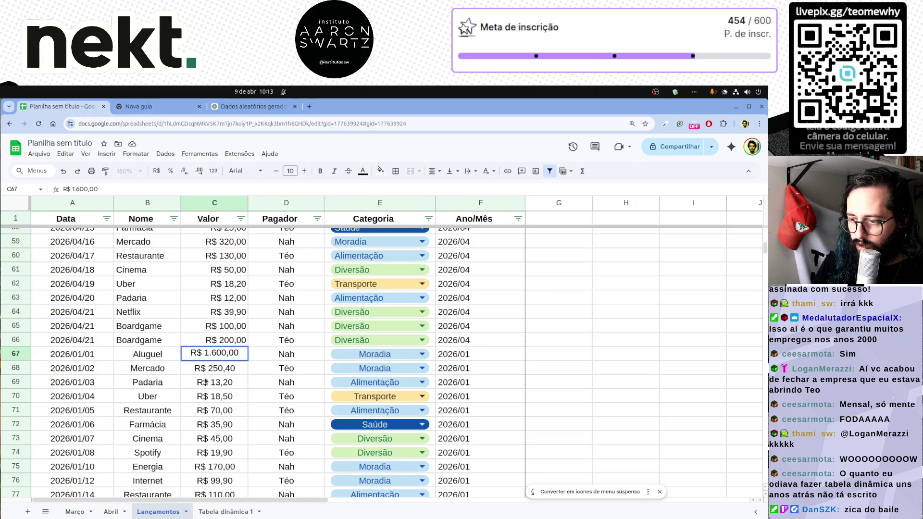
{"action": "key", "text": "BackSpace"}
{"action": "key", "text": "Return"}
{"action": "key", "text": "Return"}
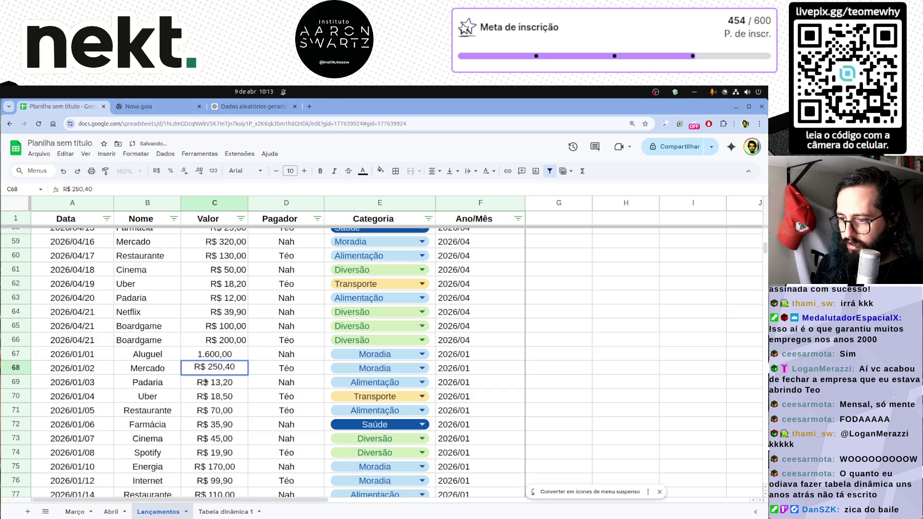
{"action": "key", "text": "Escape"}
Replace every R$ with nothing across all sheets and format the Valor column as currency.
{"action": "key", "text": "ctrl+h"}
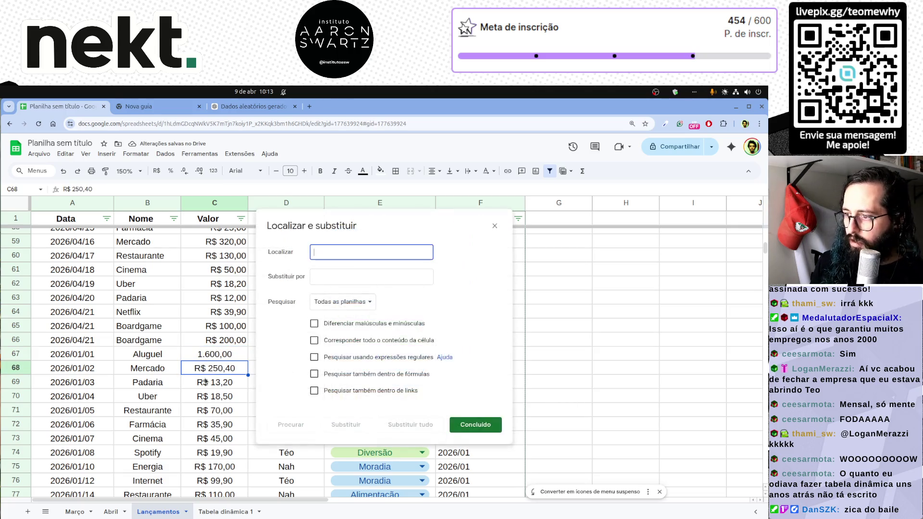
{"action": "type", "text": "R$"}
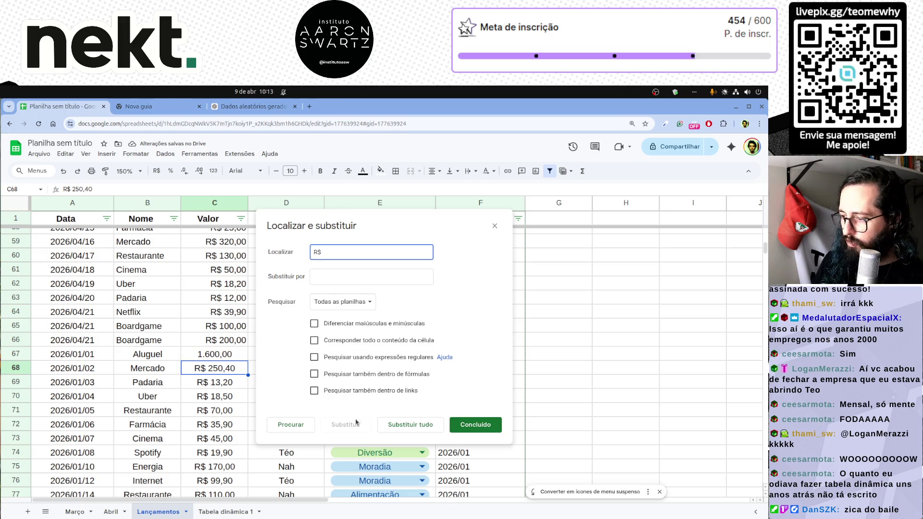
{"action": "left_click", "coordinate": [403, 424]}
{"action": "left_click", "coordinate": [429, 346]}
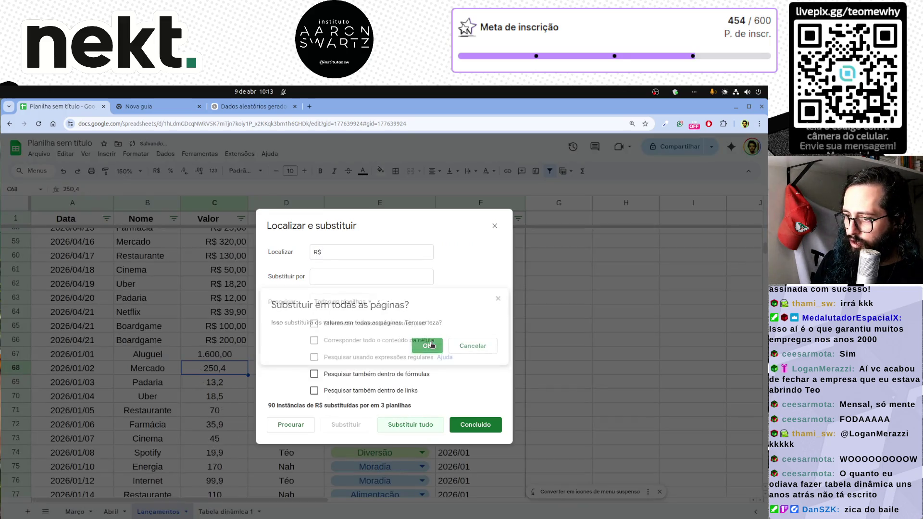
{"action": "left_click", "coordinate": [475, 425]}
{"action": "left_click", "coordinate": [221, 204]}
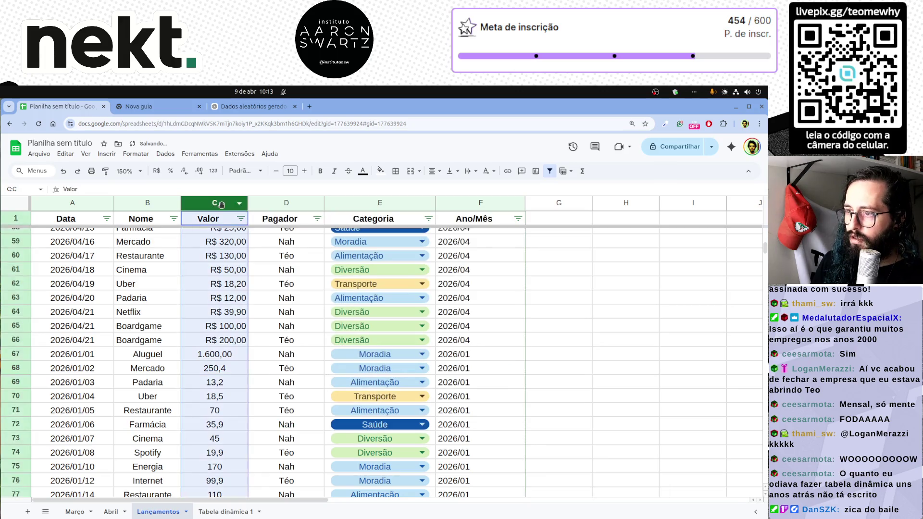
{"action": "left_click", "coordinate": [157, 171]}
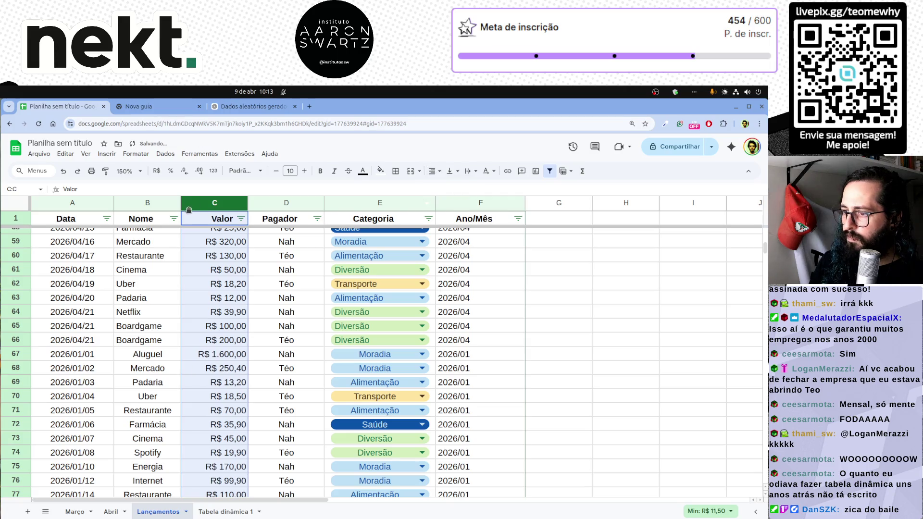
{"action": "left_click", "coordinate": [223, 512]}
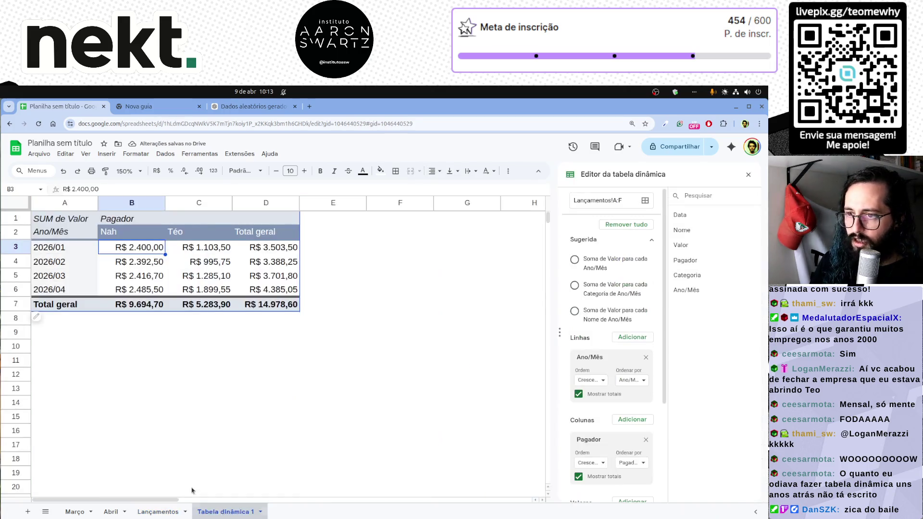
Sort the Lançamentos entries by Data A to Z and return to the pivot sheet.
{"action": "mouse_move", "coordinate": [67, 249]}
{"action": "left_mouse_down"}
{"action": "mouse_move", "coordinate": [305, 280]}
{"action": "mouse_move", "coordinate": [294, 289]}
{"action": "left_mouse_up"}
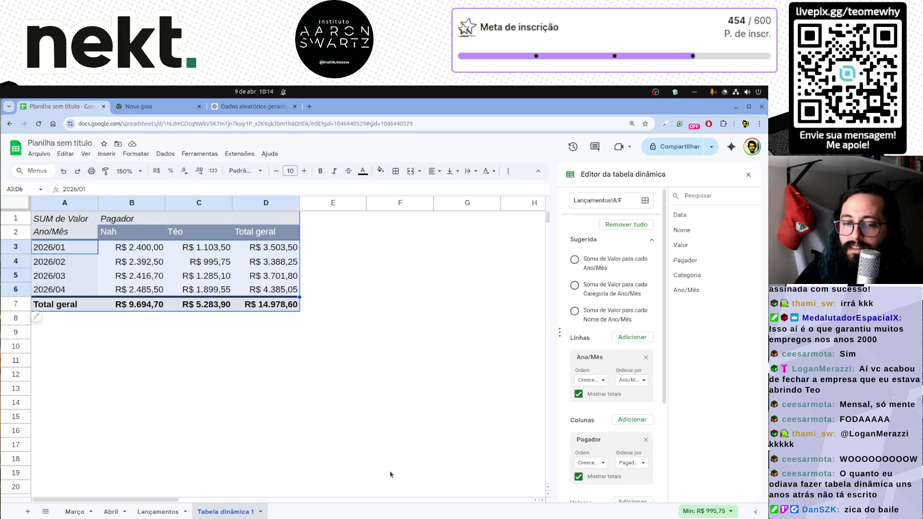
{"action": "left_click", "coordinate": [158, 511]}
{"action": "scroll", "coordinate": [135, 496], "scroll_direction": "down", "scroll_amount": 5}
{"action": "mouse_move", "coordinate": [70, 420]}
{"action": "left_mouse_down"}
{"action": "mouse_move", "coordinate": [311, 430]}
{"action": "mouse_move", "coordinate": [479, 419]}
{"action": "left_mouse_up"}
{"action": "left_click", "coordinate": [107, 218]}
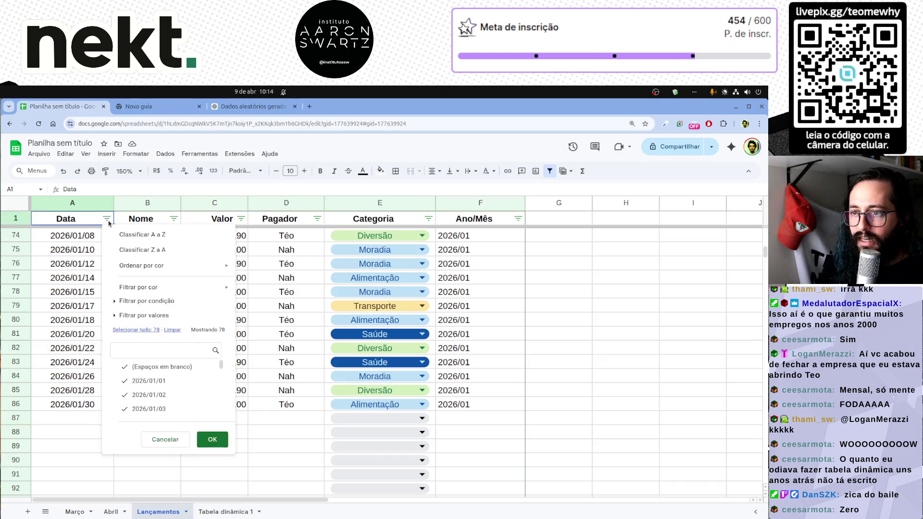
{"action": "left_click", "coordinate": [150, 238]}
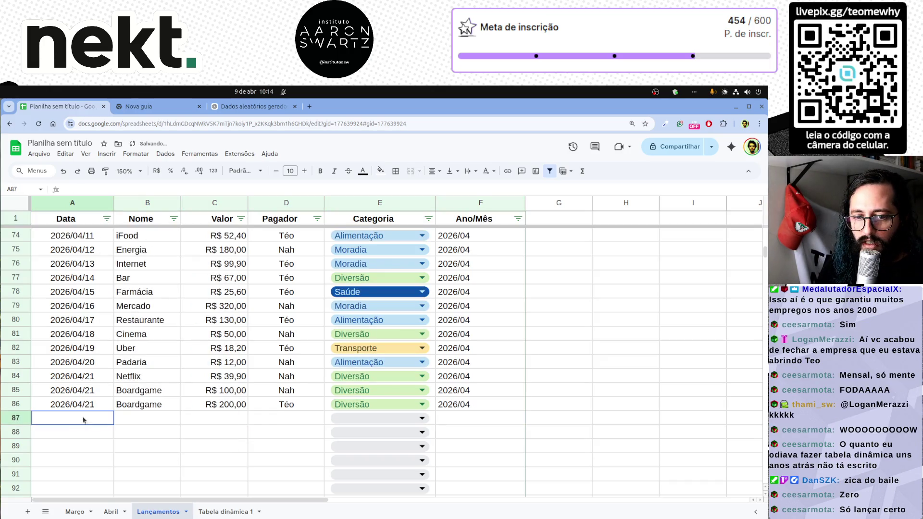
{"action": "left_click_drag", "start_coordinate": [76, 422], "coordinate": [504, 419]}
{"action": "left_click", "coordinate": [479, 446]}
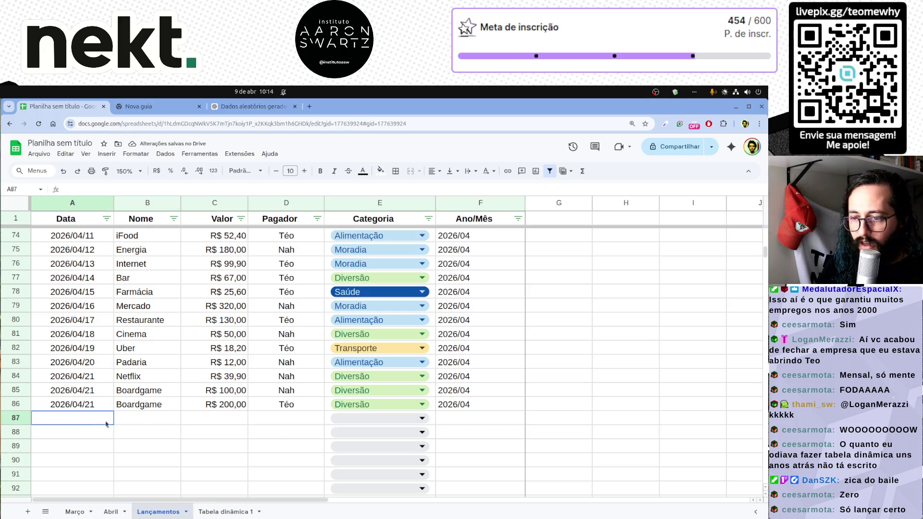
{"action": "left_click", "coordinate": [225, 512]}
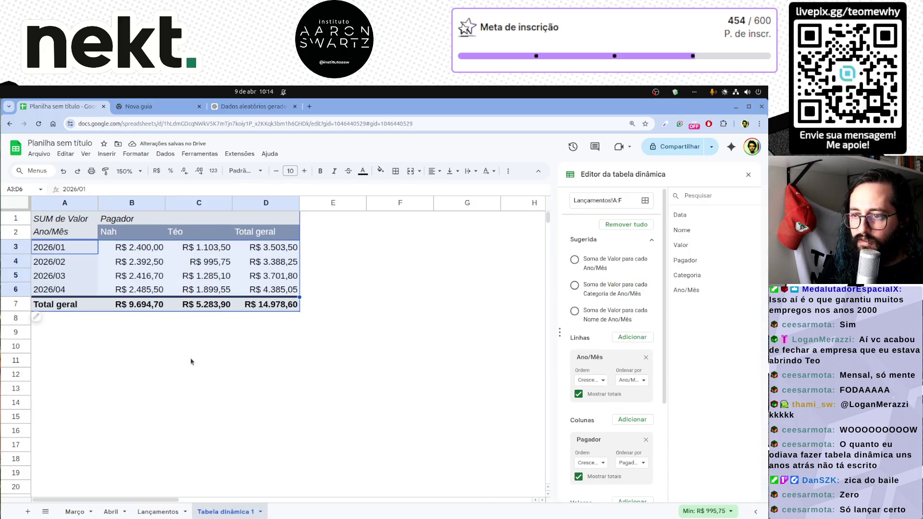
Rename the Tabela dinâmica 1 sheet to Relatório Pessoa and pick E2 for a new heading.
{"action": "double_click", "coordinate": [224, 513]}
{"action": "type", "text": "Relatório P"}
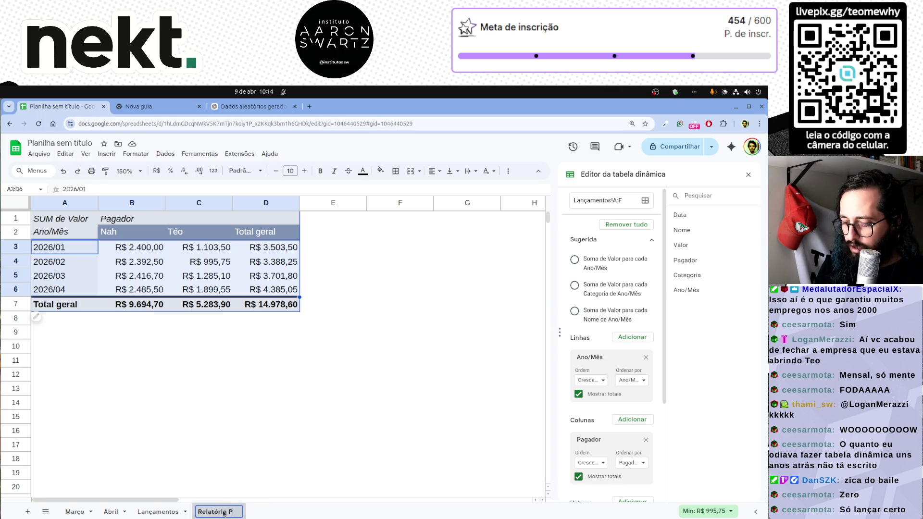
{"action": "type", "text": "essoa"}
{"action": "key", "text": "Return"}
{"action": "left_click", "coordinate": [317, 331]}
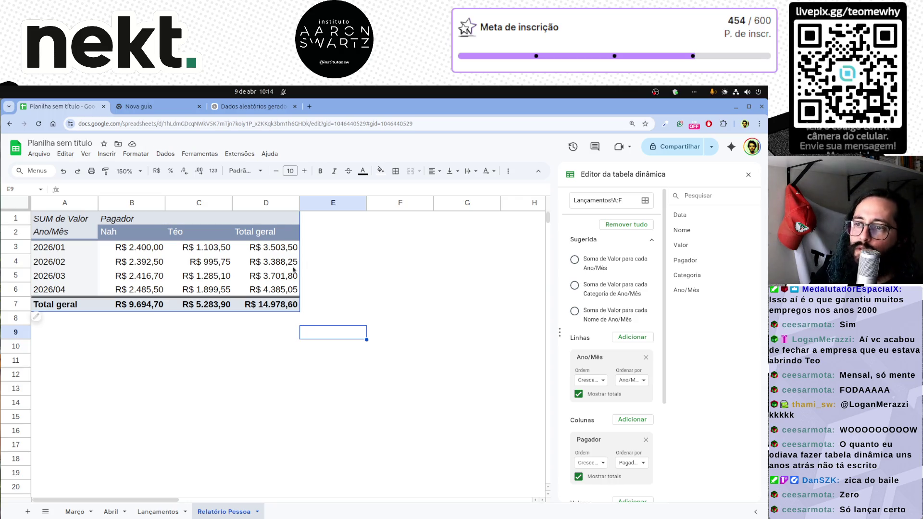
{"action": "left_click", "coordinate": [312, 233]}
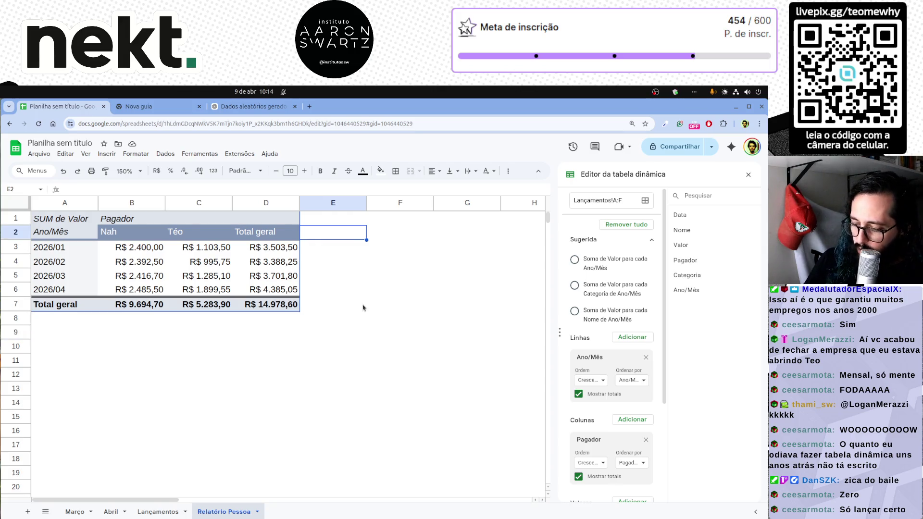
{"action": "type", "text": "Share"}
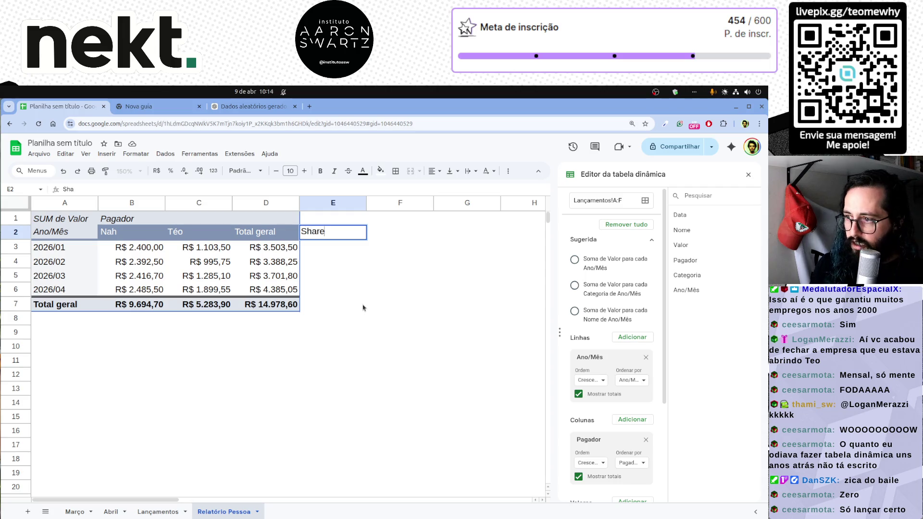
Add a Share Nah heading in E2 with =B3/D3 in E3, shown as a percentage with no decimals.
{"action": "key", "text": "Return"}
{"action": "type", "text": "="}
{"action": "key", "text": "Left"}
{"action": "key", "text": "Left"}
{"action": "key", "text": "Left"}
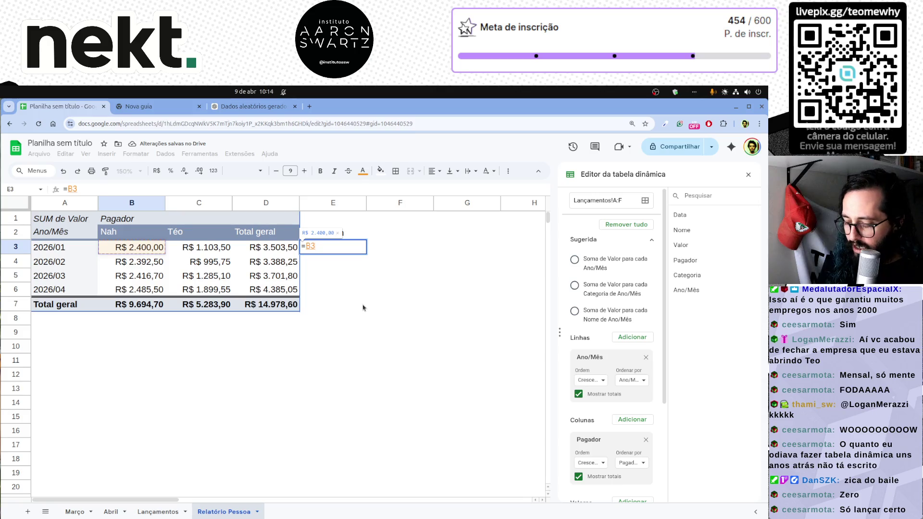
{"action": "type", "text": "/"}
{"action": "key", "text": "Left"}
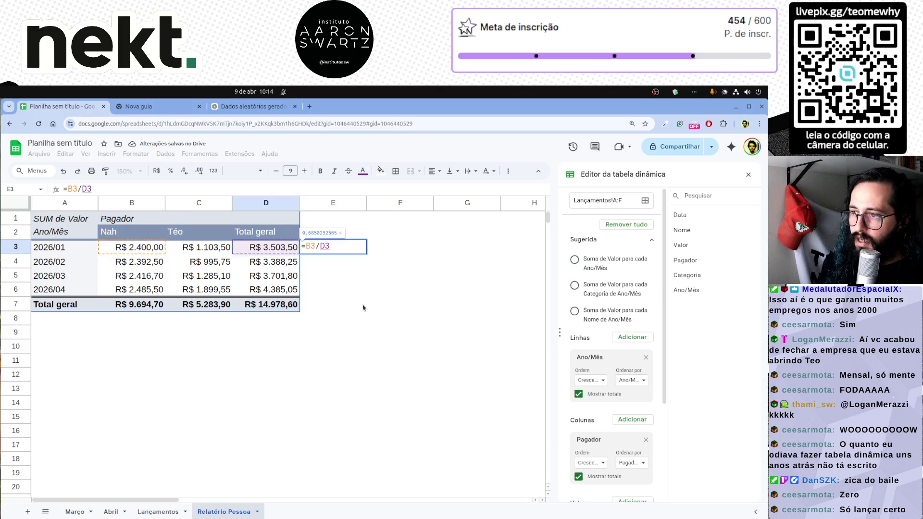
{"action": "key", "text": "Return"}
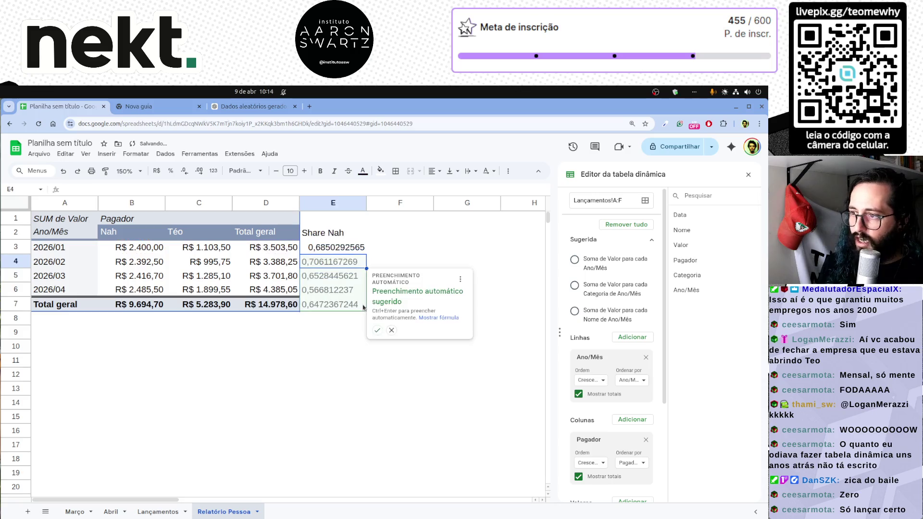
{"action": "left_click", "coordinate": [344, 251]}
{"action": "left_click", "coordinate": [171, 171]}
{"action": "left_click", "coordinate": [380, 304]}
{"action": "left_click", "coordinate": [350, 251]}
{"action": "left_click", "coordinate": [184, 172]}
{"action": "left_click", "coordinate": [384, 322]}
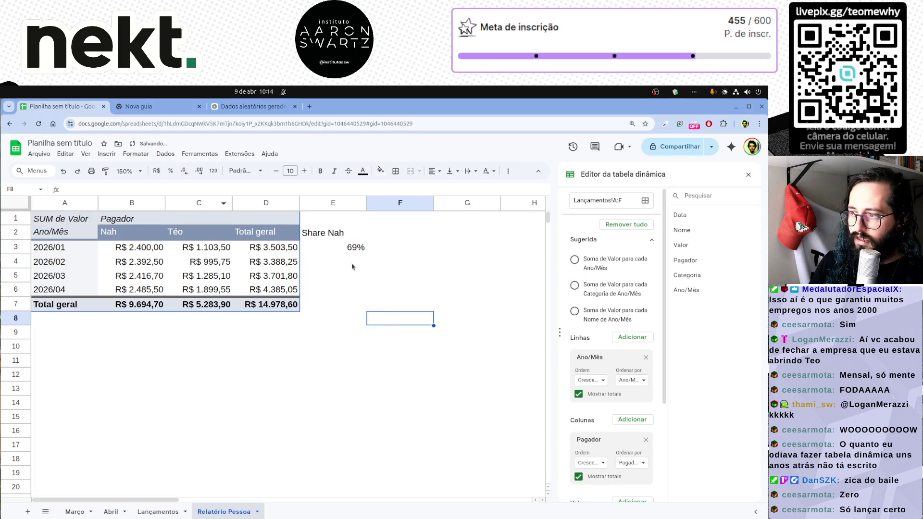
{"action": "left_click", "coordinate": [340, 252]}
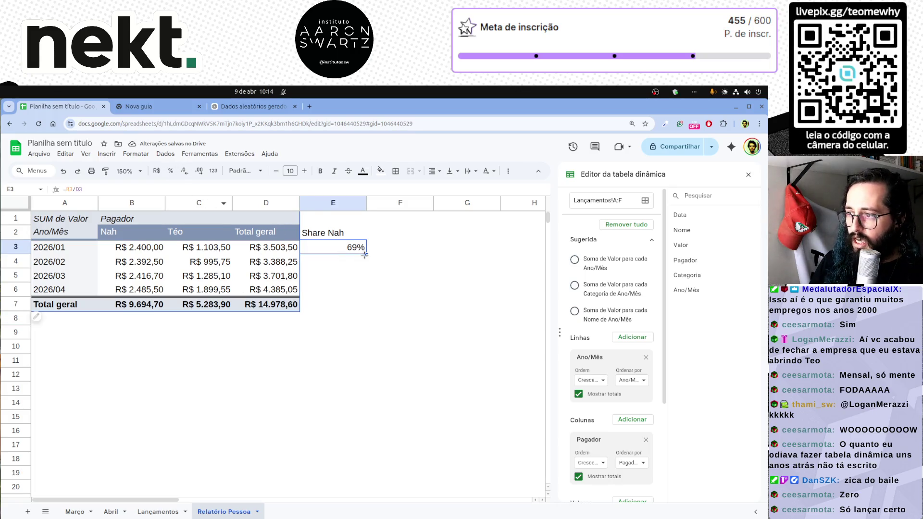
Enter =C3/D3 in F3 for Téo's share, formatted as a percentage with no decimals.
{"action": "left_click", "coordinate": [382, 251]}
{"action": "type", "text": "="}
{"action": "key", "text": "Left"}
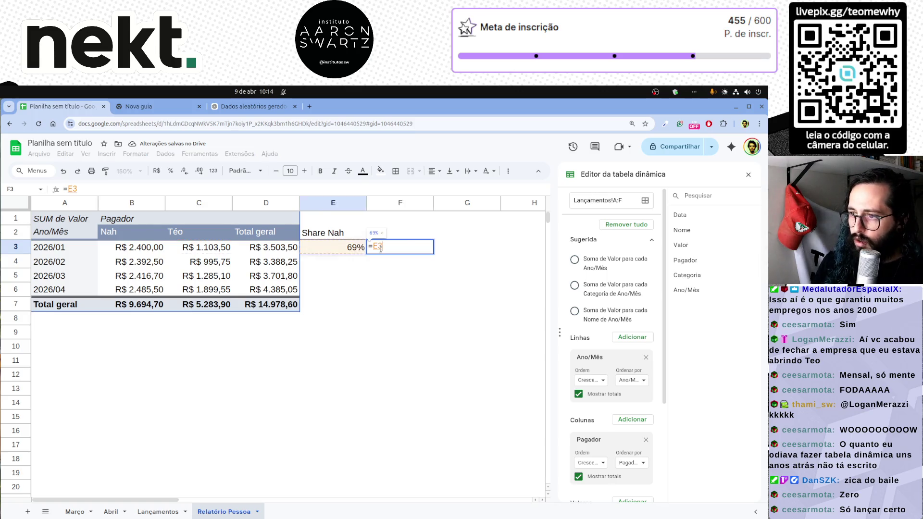
{"action": "key", "text": "Left"}
{"action": "key", "text": "Left"}
{"action": "type", "text": "/D3"}
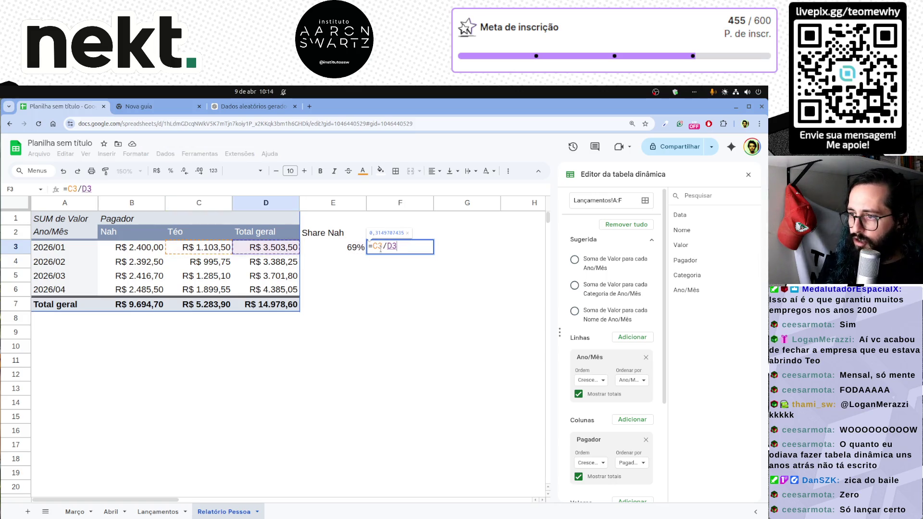
{"action": "key", "text": "Return"}
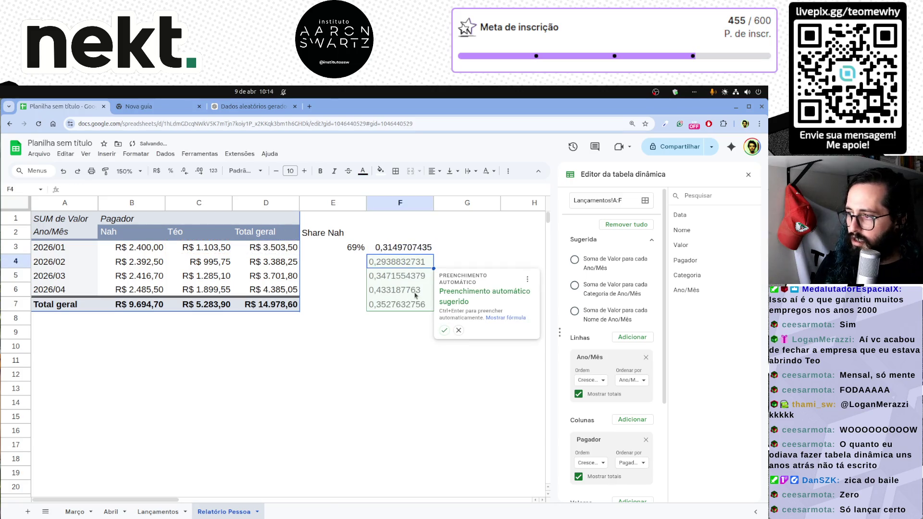
{"action": "key", "text": "Escape"}
{"action": "key", "text": "Up"}
{"action": "left_click", "coordinate": [171, 171]}
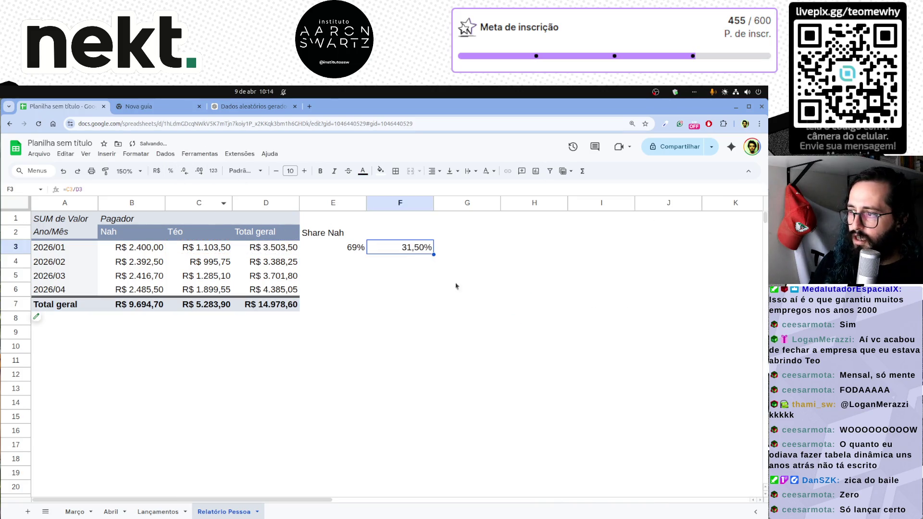
{"action": "left_click", "coordinate": [185, 171]}
{"action": "left_click", "coordinate": [185, 171]}
{"action": "left_click", "coordinate": [411, 307]}
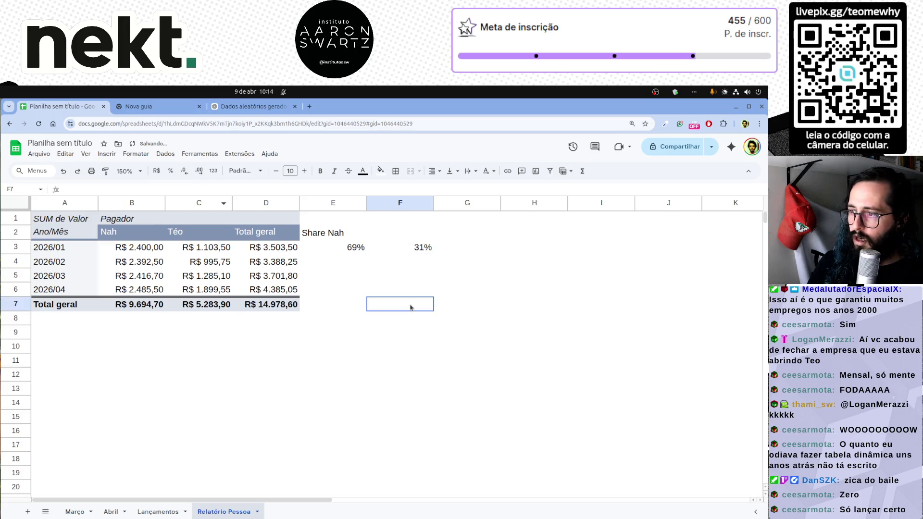
Add the Share Téo heading in F2 and fill both share formulas down through row 7.
{"action": "left_click", "coordinate": [415, 236]}
{"action": "type", "text": "Share Téo"}
{"action": "key", "text": "Return"}
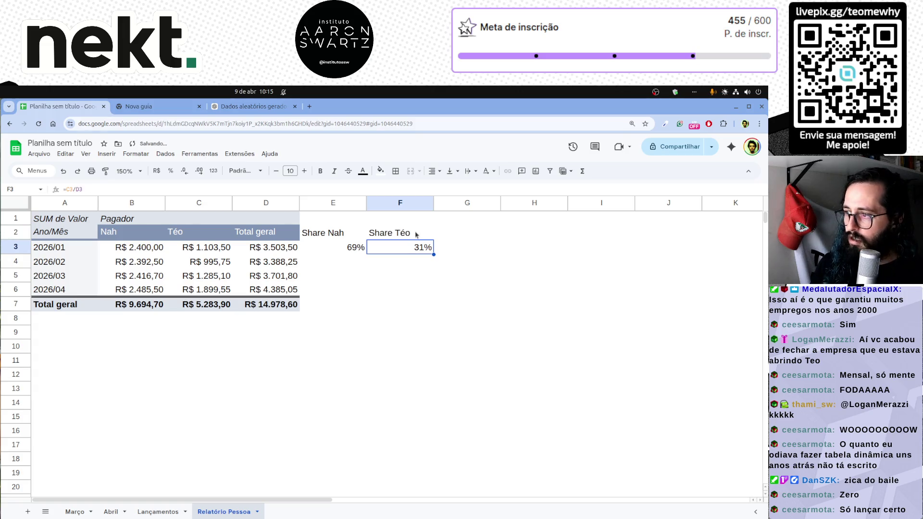
{"action": "mouse_move", "coordinate": [358, 250]}
{"action": "left_mouse_down"}
{"action": "mouse_move", "coordinate": [404, 249]}
{"action": "mouse_move", "coordinate": [433, 307]}
{"action": "left_mouse_up"}
{"action": "left_click", "coordinate": [473, 350]}
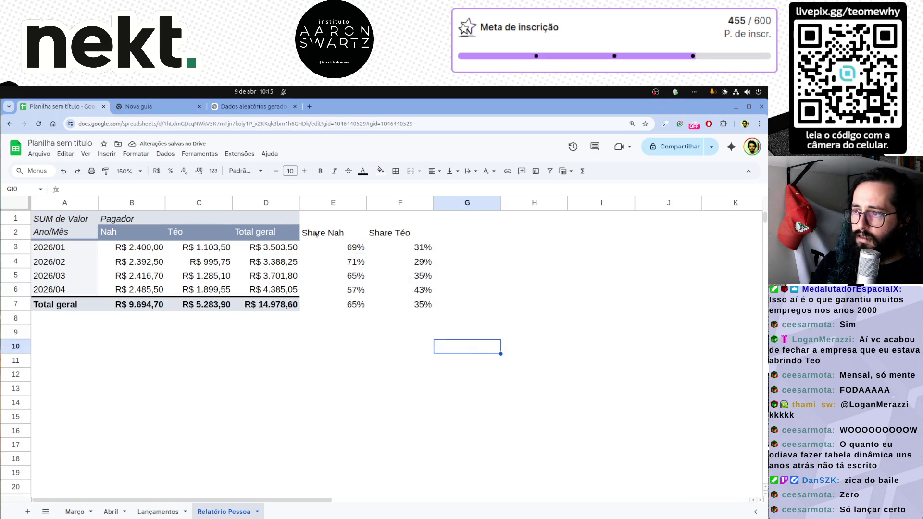
{"action": "left_click", "coordinate": [250, 235]}
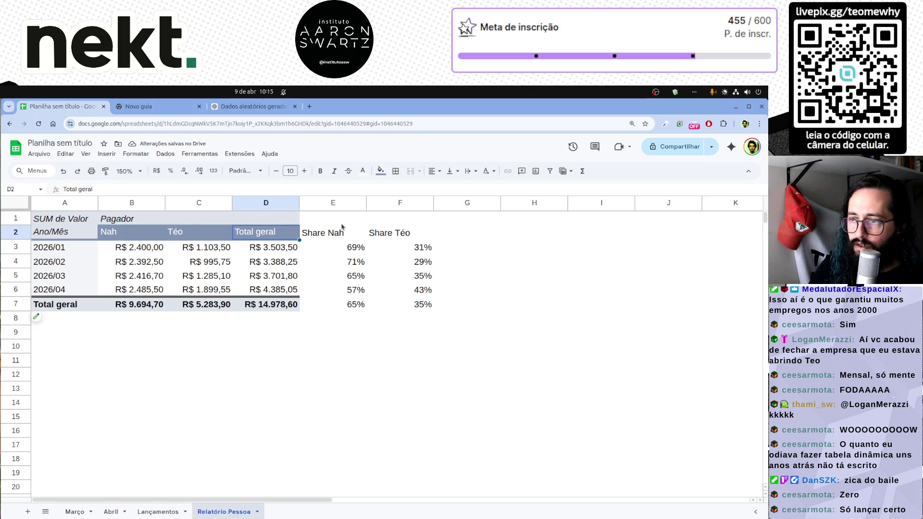
Try copying the Pagador header formatting from B1:B2 onto E1:F2, then undo it.
{"action": "mouse_move", "coordinate": [130, 219]}
{"action": "left_mouse_down"}
{"action": "mouse_move", "coordinate": [129, 232]}
{"action": "mouse_move", "coordinate": [148, 237]}
{"action": "left_mouse_up"}
{"action": "left_click", "coordinate": [241, 221]}
{"action": "left_click", "coordinate": [179, 223]}
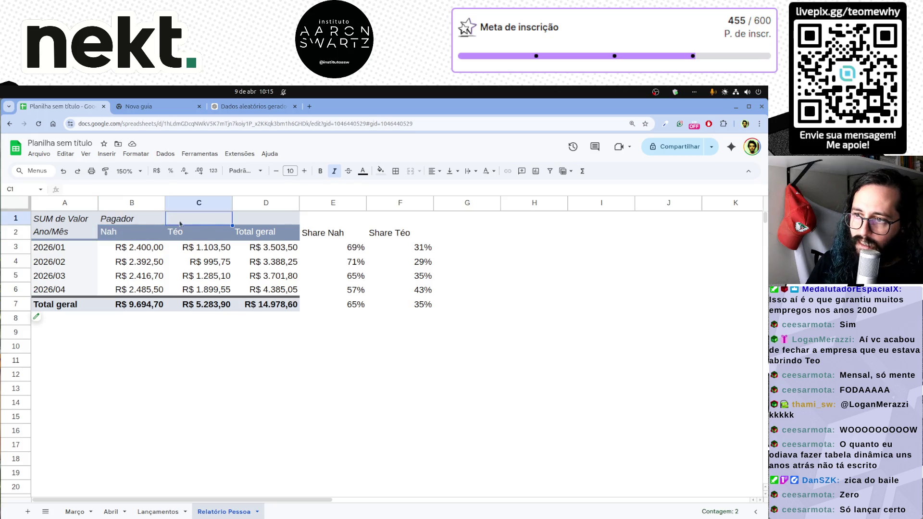
{"action": "left_click", "coordinate": [147, 222]}
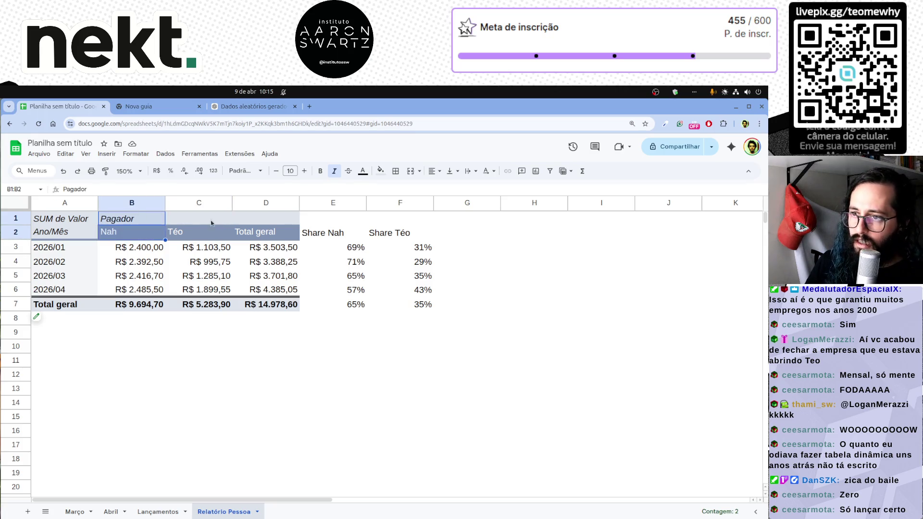
{"action": "left_click", "coordinate": [137, 221]}
{"action": "left_click_drag", "start_coordinate": [137, 221], "coordinate": [136, 235]}
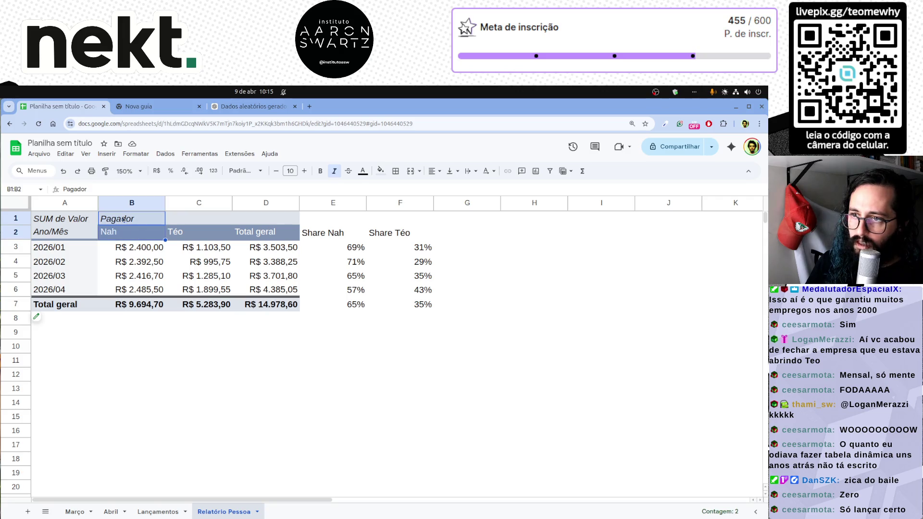
{"action": "left_click", "coordinate": [106, 172]}
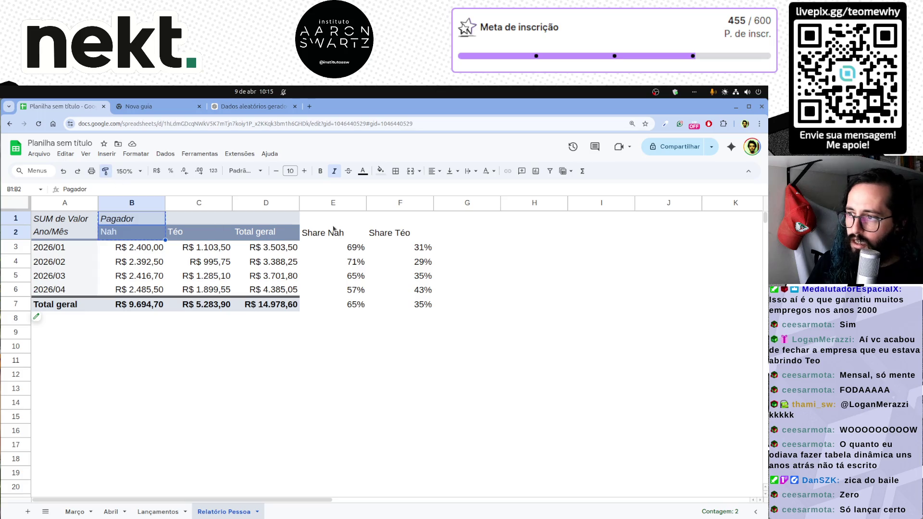
{"action": "left_click", "coordinate": [334, 224]}
{"action": "left_click_drag", "start_coordinate": [334, 227], "coordinate": [426, 239]}
{"action": "left_click", "coordinate": [526, 275]}
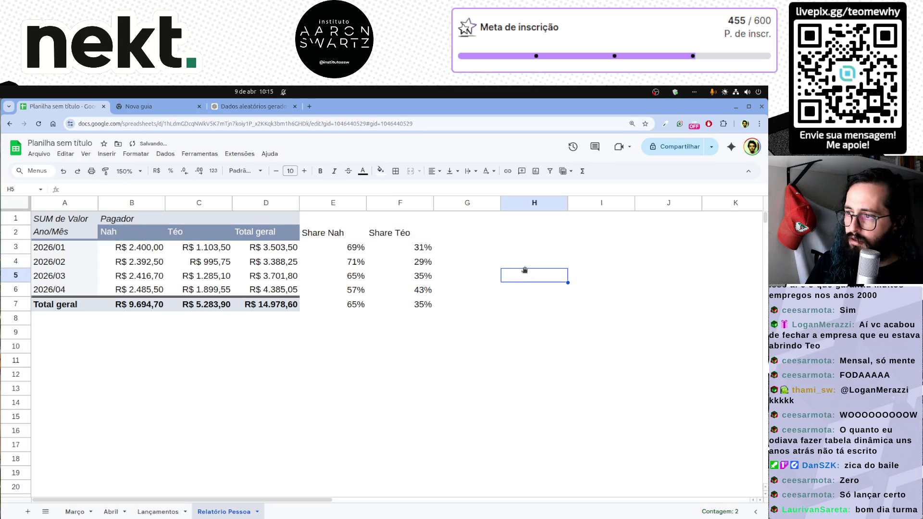
{"action": "left_click", "coordinate": [150, 236]}
{"action": "left_click_drag", "start_coordinate": [331, 232], "coordinate": [412, 239]}
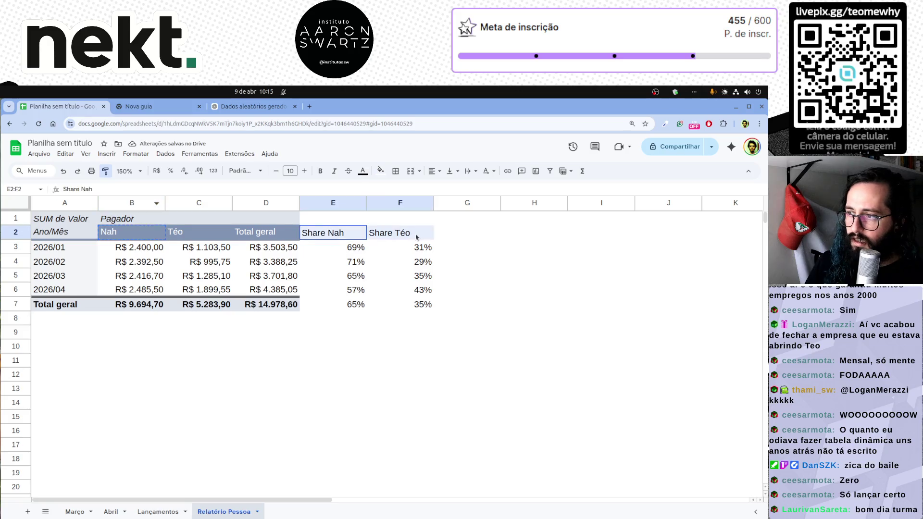
{"action": "key", "text": "ctrl+z"}
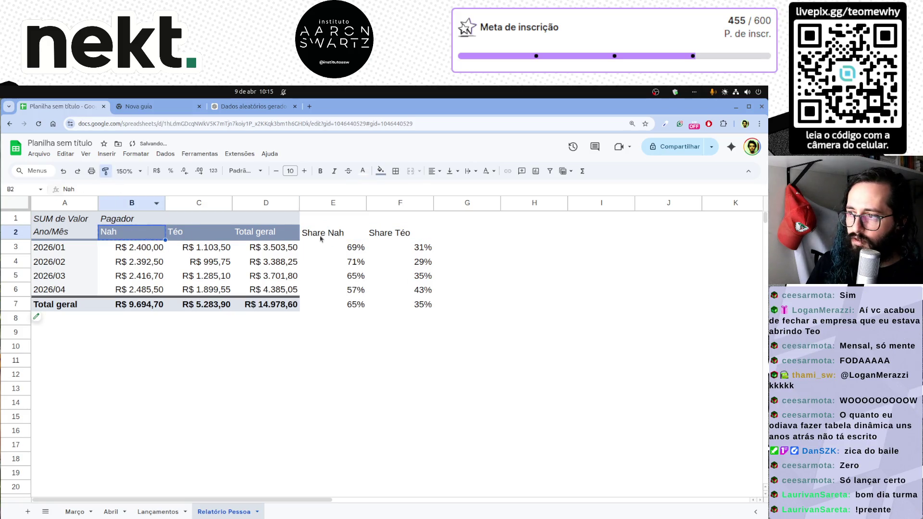
Give the Share Nah and Share Téo headers in E2:F2 a light-blue fill and centred text.
{"action": "left_click", "coordinate": [321, 239]}
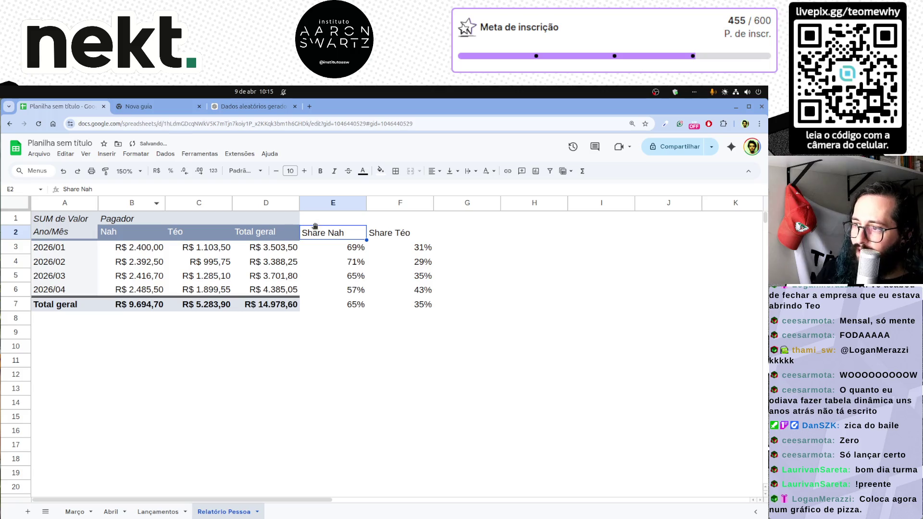
{"action": "left_click_drag", "start_coordinate": [315, 229], "coordinate": [397, 234]}
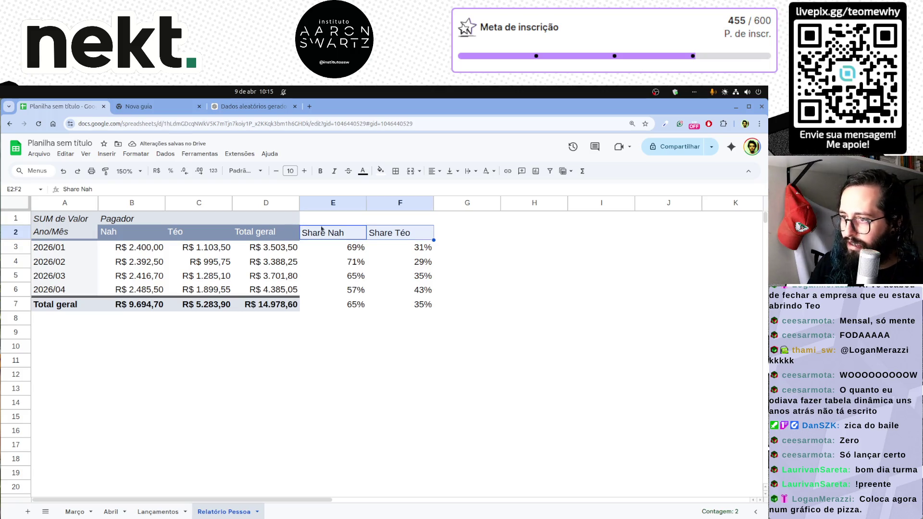
{"action": "left_click", "coordinate": [380, 172]}
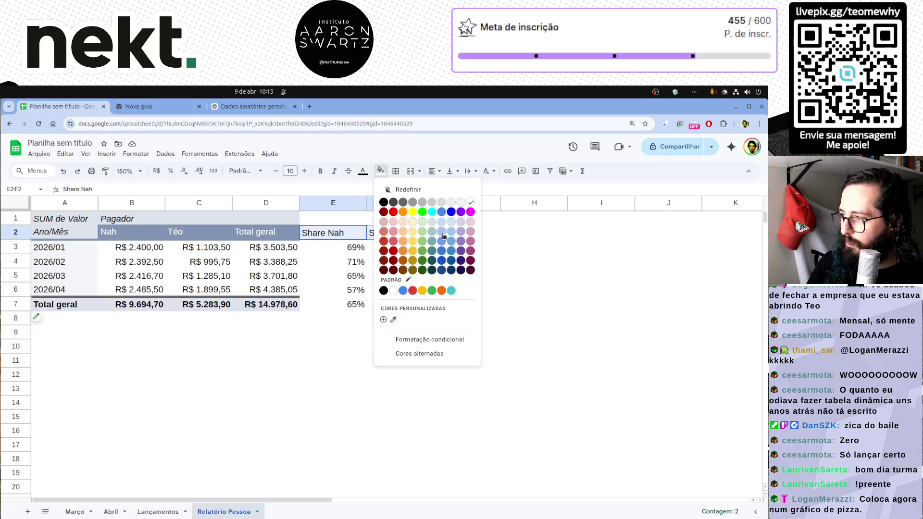
{"action": "left_click", "coordinate": [451, 236]}
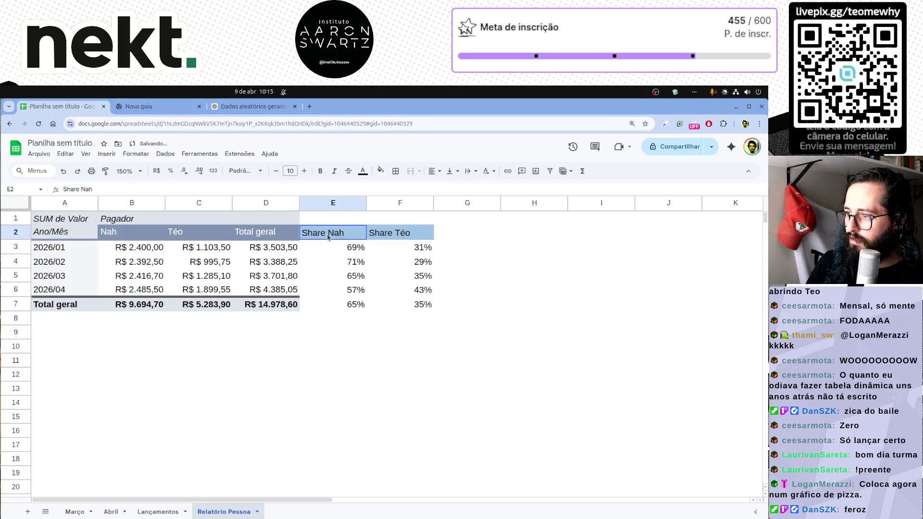
{"action": "left_click", "coordinate": [432, 172]}
{"action": "left_click", "coordinate": [448, 186]}
{"action": "left_click", "coordinate": [461, 328]}
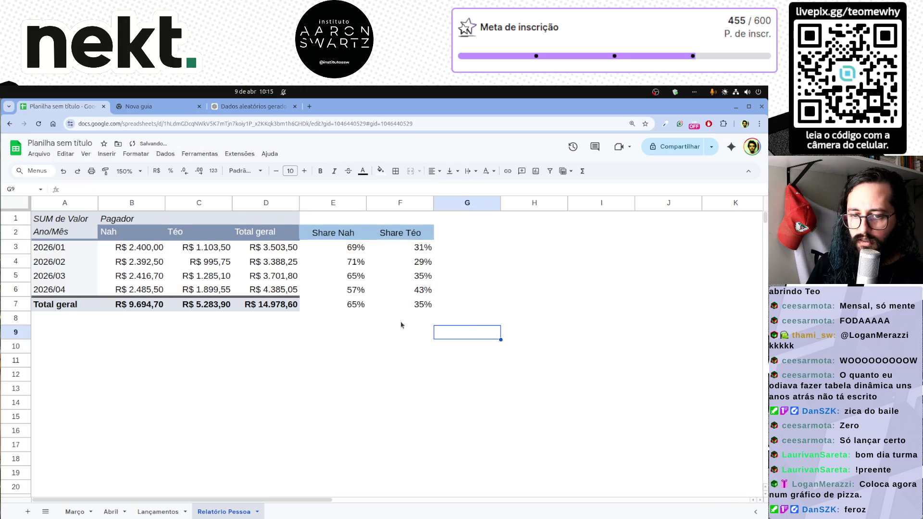
{"action": "left_click", "coordinate": [317, 306]}
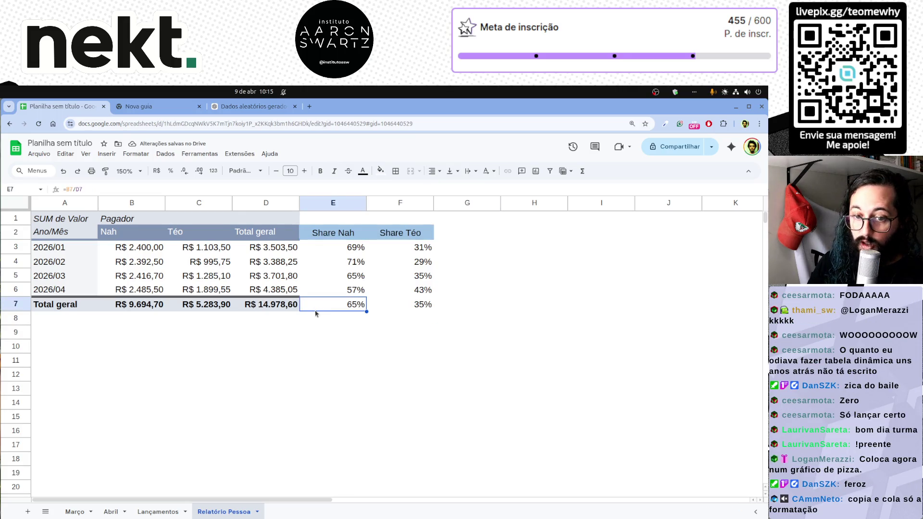